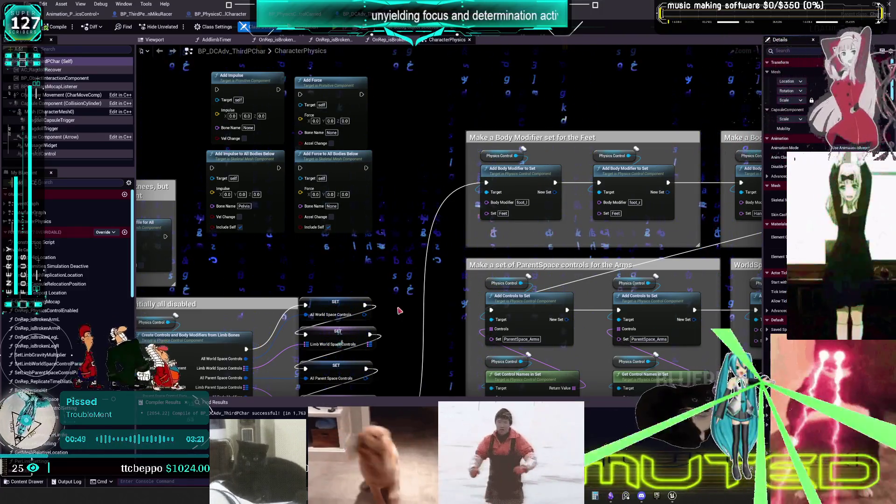
Move from the CharacterPhysics graph to BP_PhysicsControlCharacter's EventGraph and frame its CollapseGraph node.
scroll(512, 287, "down", 2)
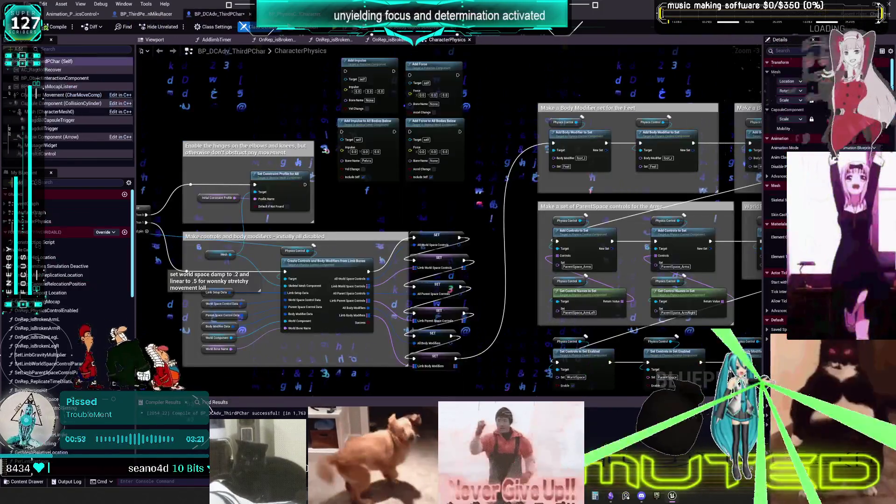
left_click_drag(352, 244, 423, 200)
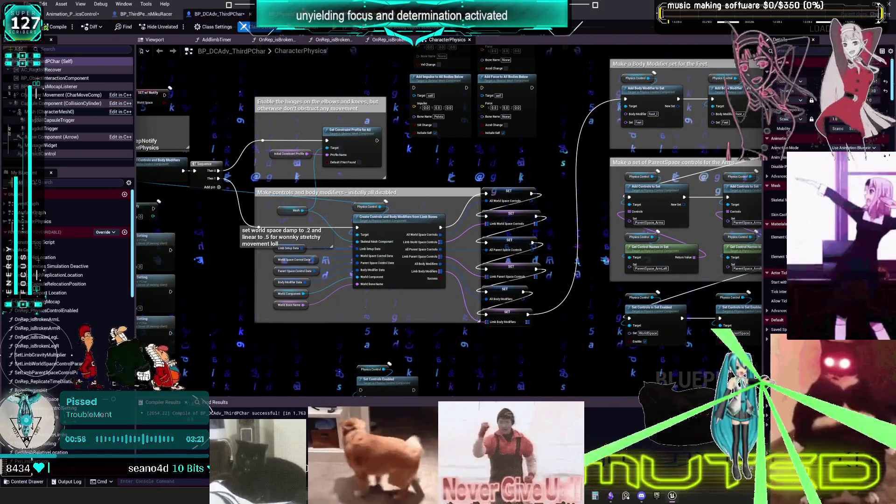
left_click(326, 14)
mouse_move(283, 240)
left_mouse_down()
mouse_move(373, 200)
mouse_move(373, 213)
mouse_move(401, 238)
left_mouse_up()
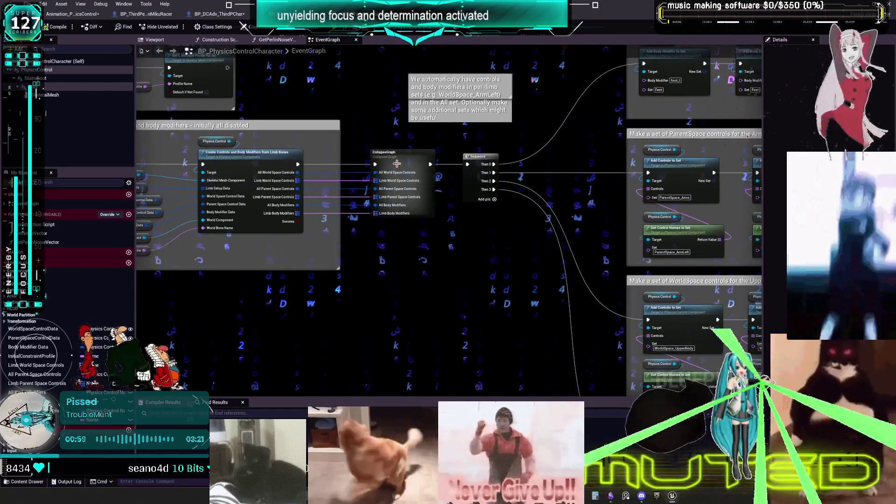
Peek inside the CollapseGraph's SET nodes, then return to the full event graph.
double_click(398, 166)
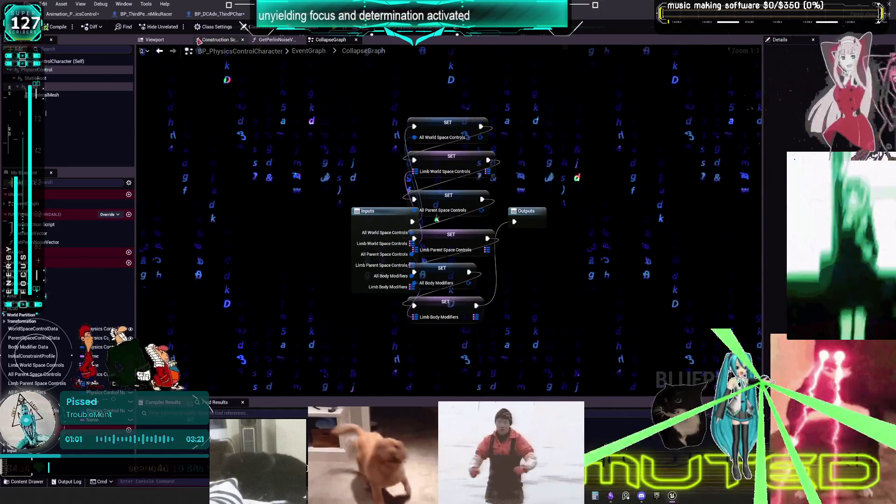
left_click(159, 51)
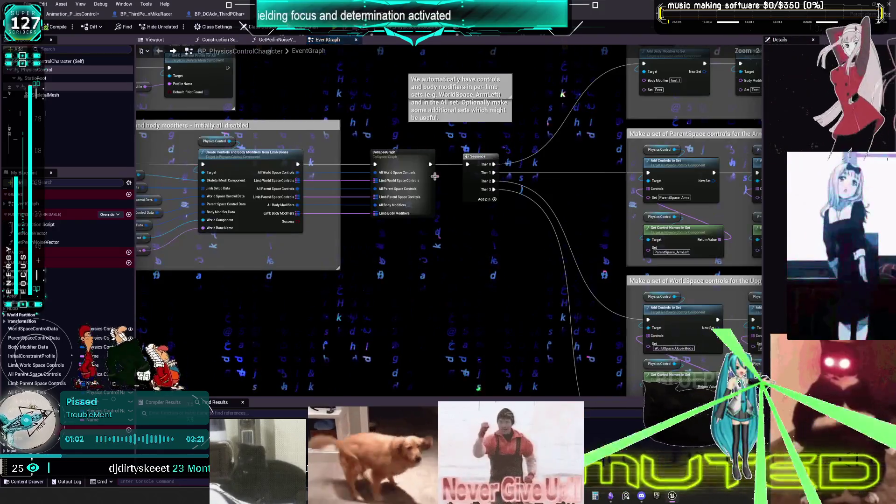
scroll(312, 218, "down", 5)
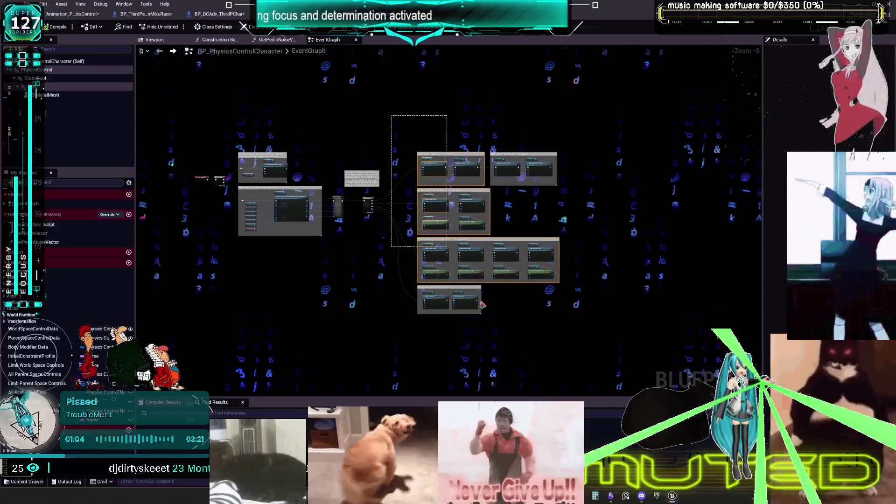
scroll(520, 288, "up", 5)
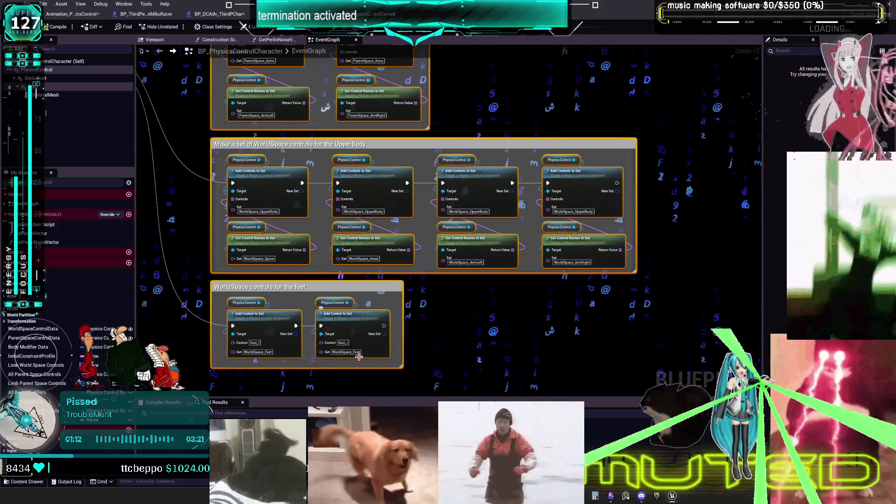
Examine the UpperBody and feet control groups, including the feet's Add Control to Set and WorldSpace controls.
left_click(411, 335)
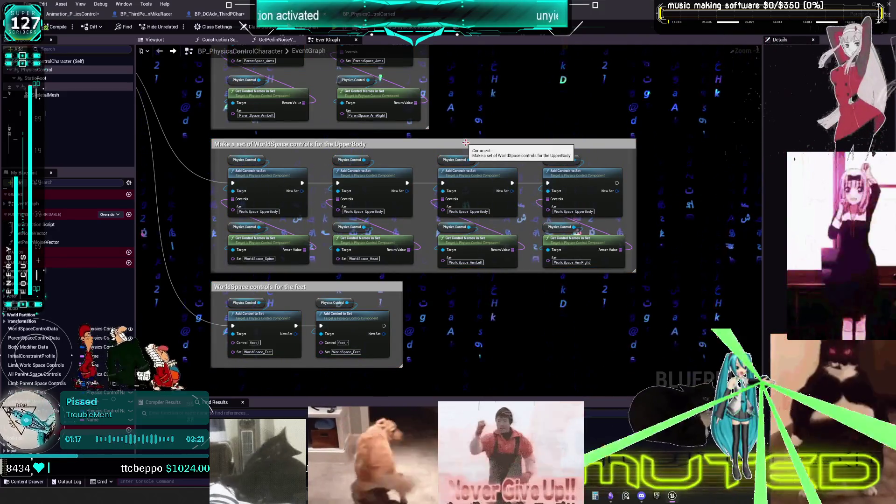
left_click_drag(449, 149, 475, 152)
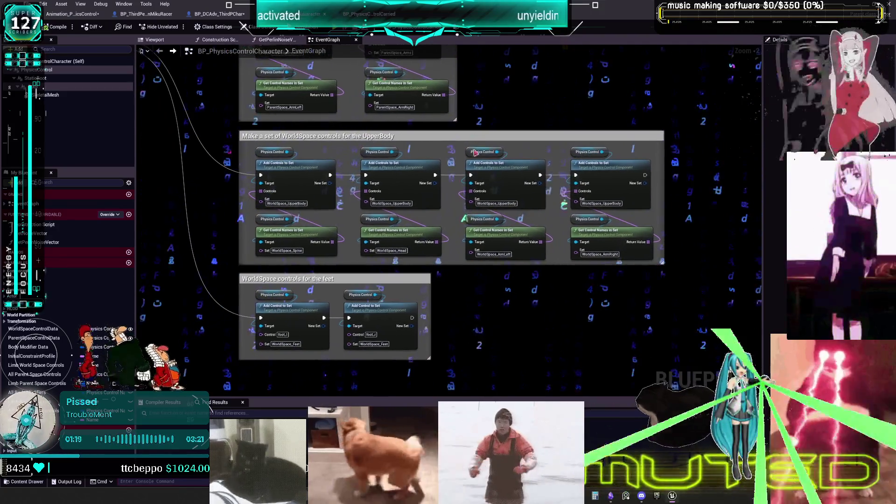
left_click(302, 315)
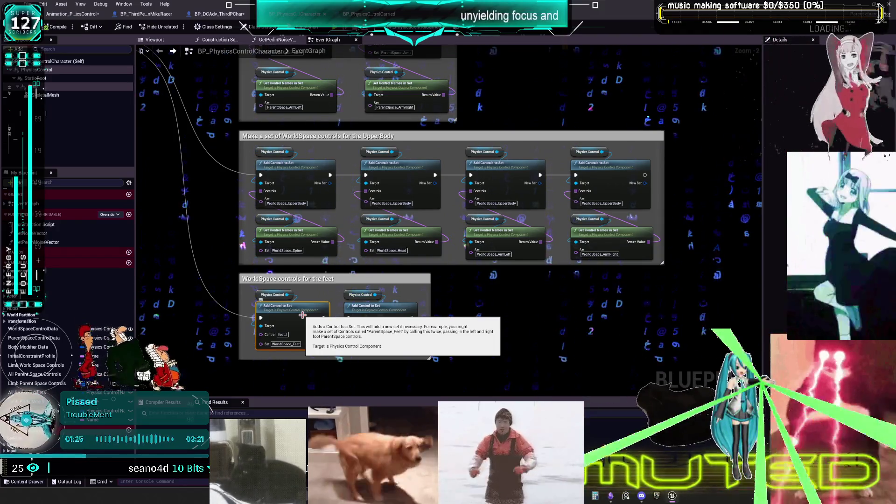
scroll(457, 293, "down", 4)
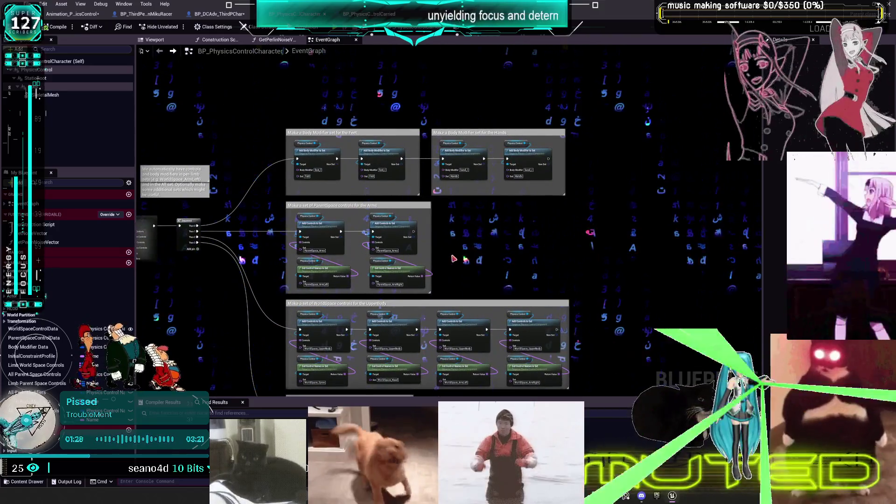
left_click_drag(454, 258, 484, 182)
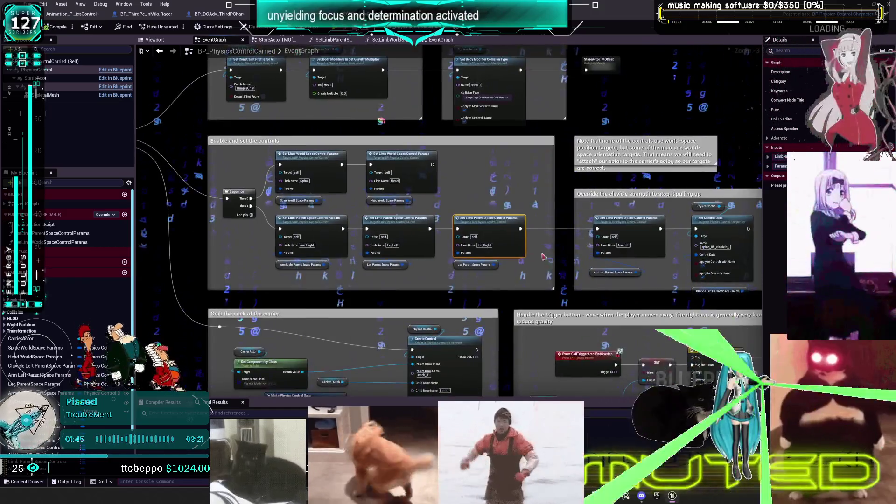
Survey BP_PhysicsControlCarried's neck-grab, tick, carrier-tracking and Enable-and-set-controls sections.
left_click_drag(543, 257, 481, 305)
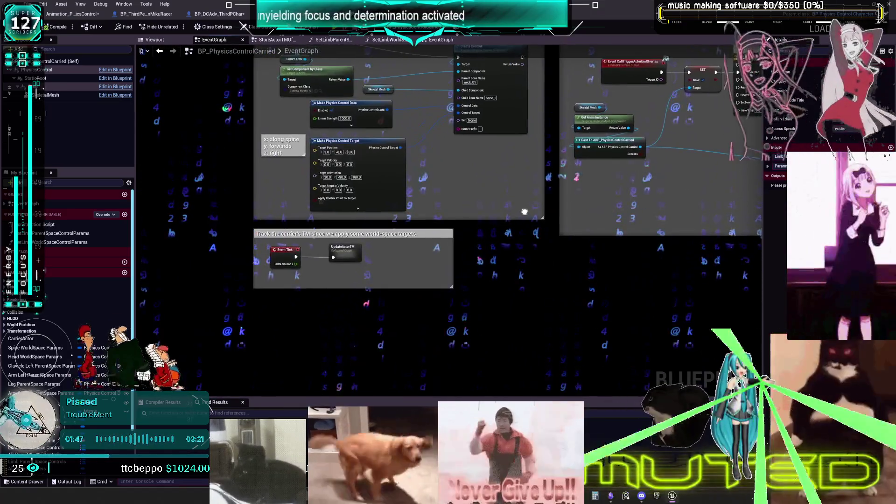
left_click_drag(525, 211, 451, 358)
mouse_move(482, 157)
left_mouse_down()
mouse_move(486, 213)
mouse_move(467, 212)
mouse_move(434, 320)
mouse_move(429, 468)
left_mouse_up()
scroll(569, 180, "up", 2)
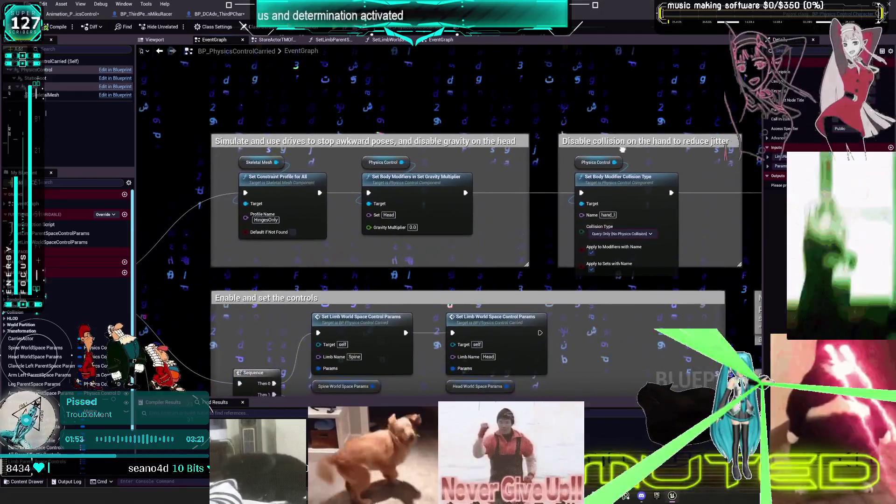
Review the Note, clavicle override and lower comment blocks, then go back to BP_PhysicsControlCharacter.
left_click_drag(623, 149, 396, 154)
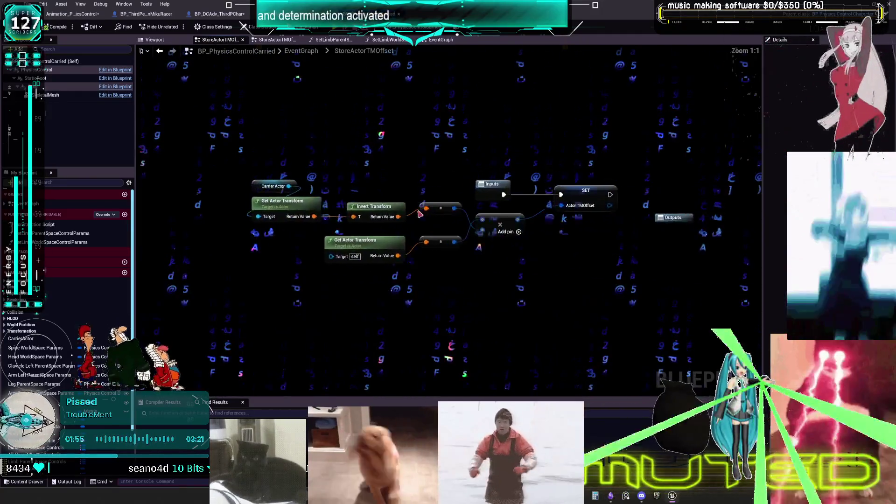
scroll(444, 166, "down", 5)
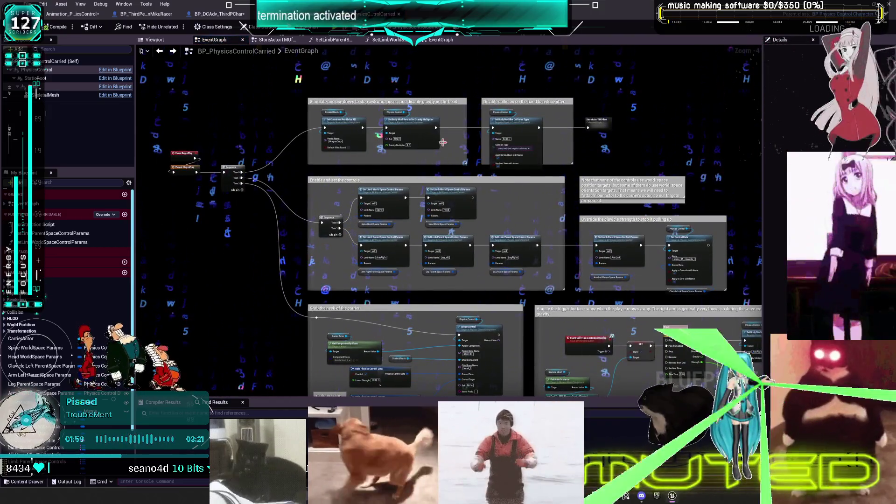
mouse_move(442, 142)
left_mouse_down()
mouse_move(439, 91)
mouse_move(434, 146)
left_mouse_up()
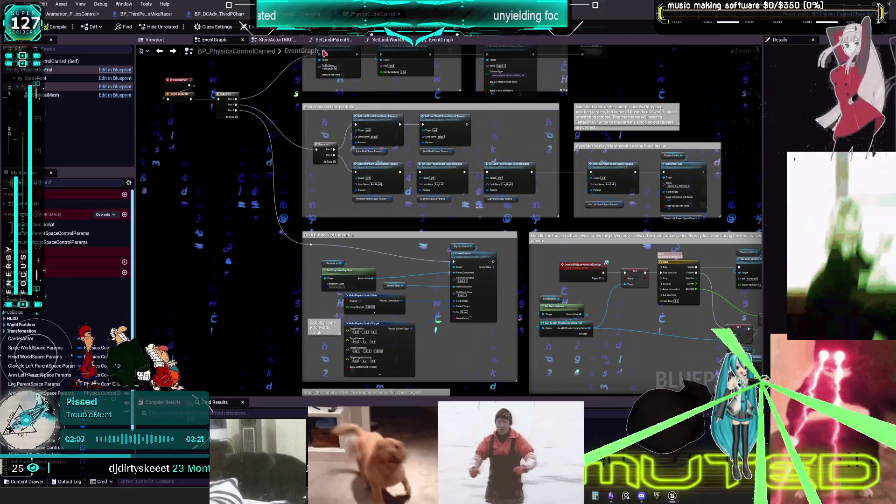
left_click(298, 14)
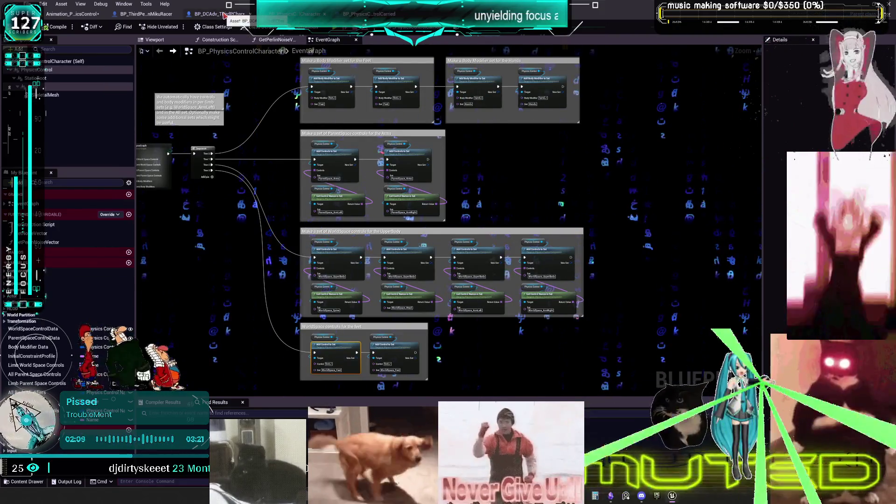
Compare BP_DCAdv_ThirdPChar's CharacterPhysics graph with BP_PhysicsControlCharacter's EventGraph.
left_click(224, 15)
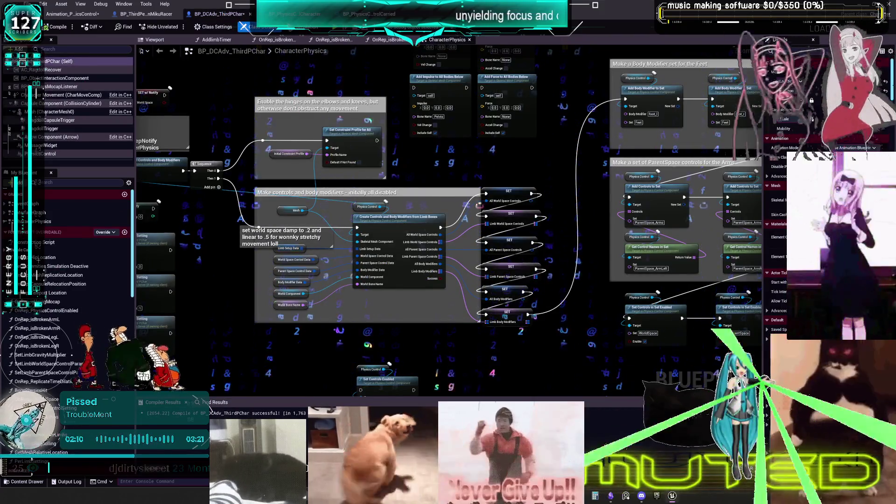
left_click_drag(390, 178, 410, 141)
left_click(294, 14)
scroll(229, 192, "up", 3)
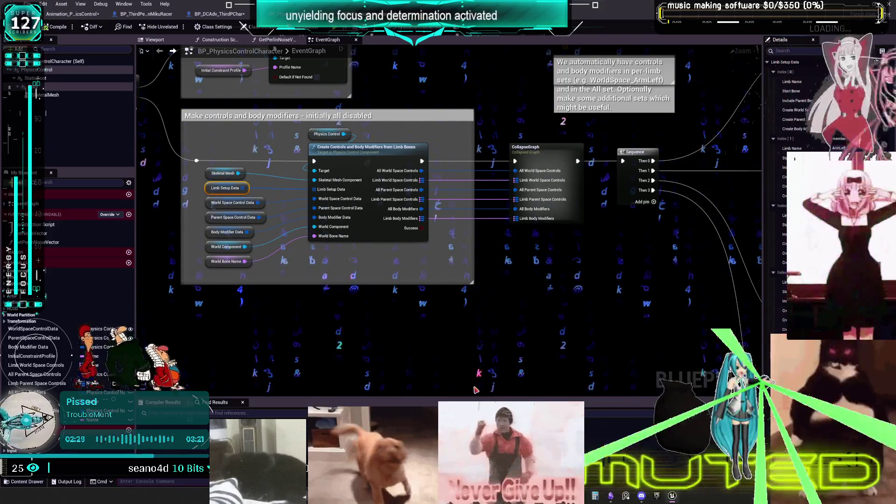
left_click(227, 15)
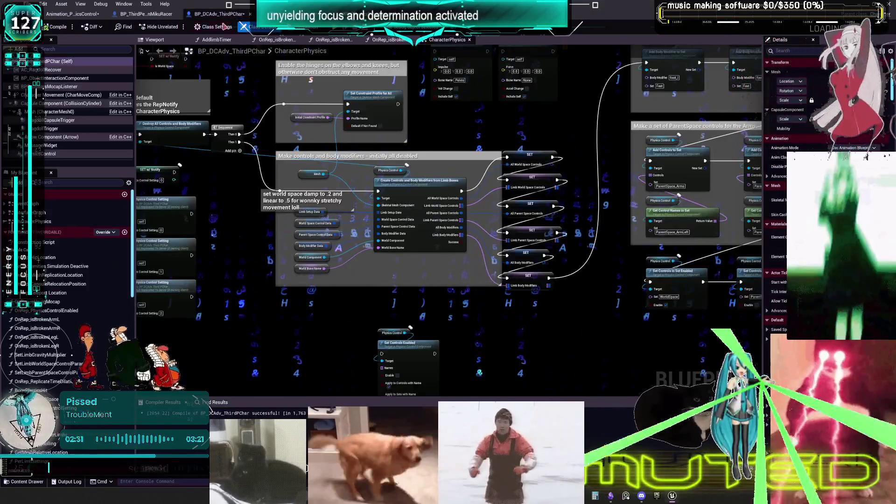
Inspect the Limb Setup Data properties, then open the Mesh component's skeletal mesh asset.
left_click(298, 212)
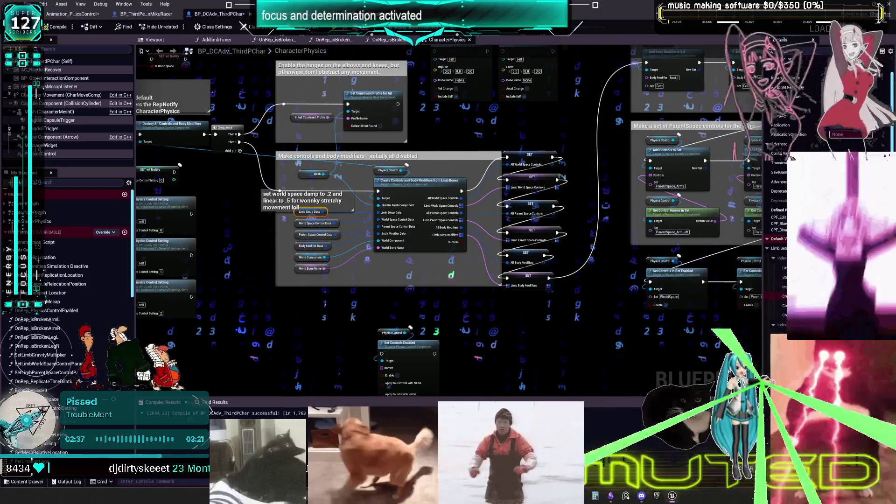
scroll(793, 186, "down", 4)
scroll(794, 187, "down", 5)
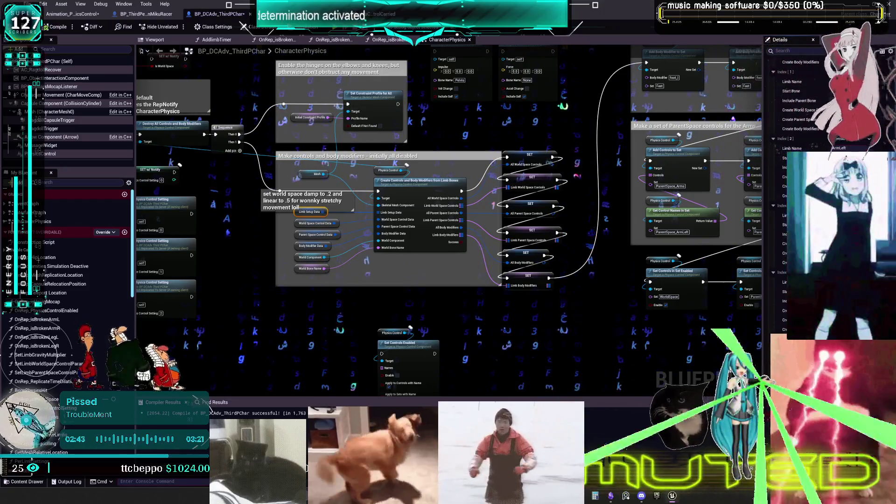
left_click(55, 111)
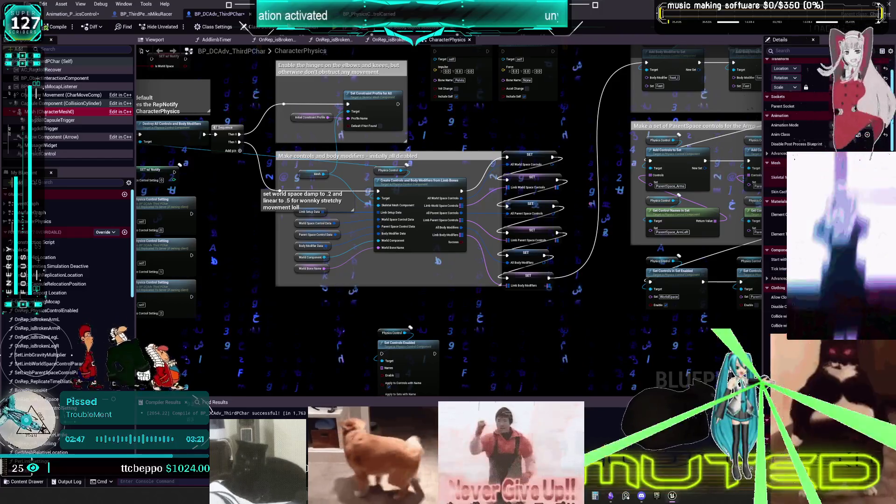
double_click(56, 111)
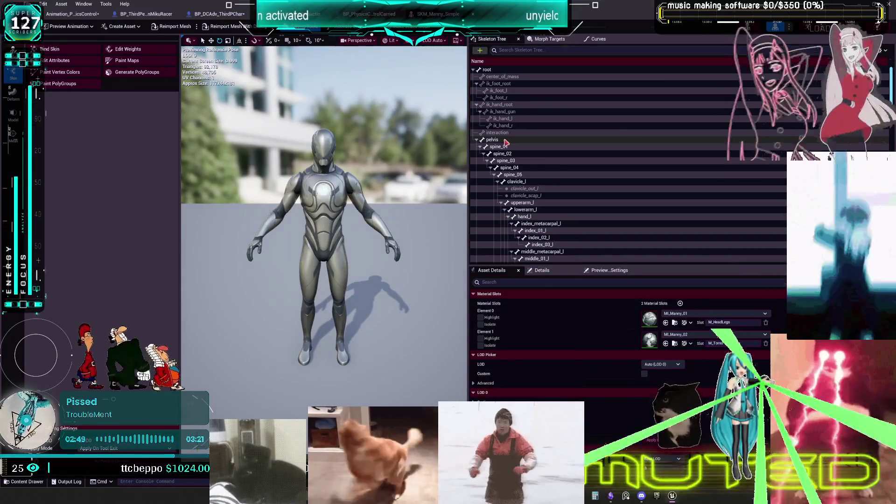
Locate spine_01 in the Miku mesh's Skeleton Tree, then return to BP_DCAdv_ThirdPChar.
left_click(139, 12)
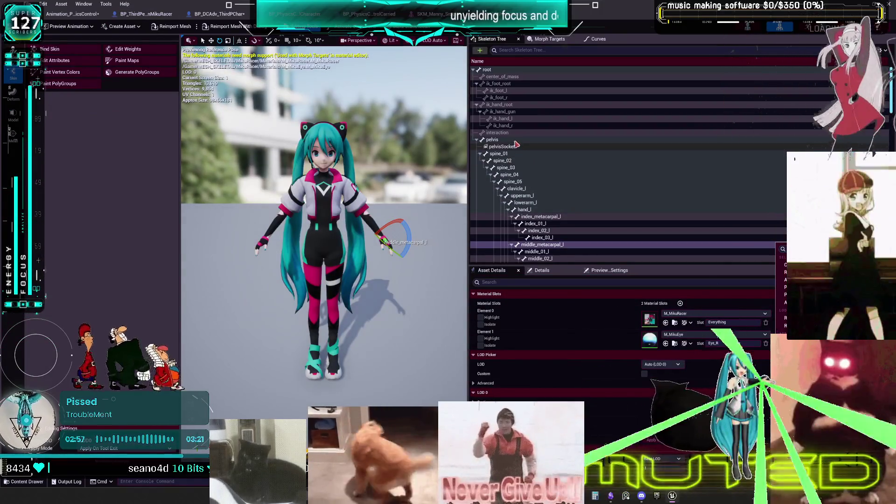
left_click(514, 154)
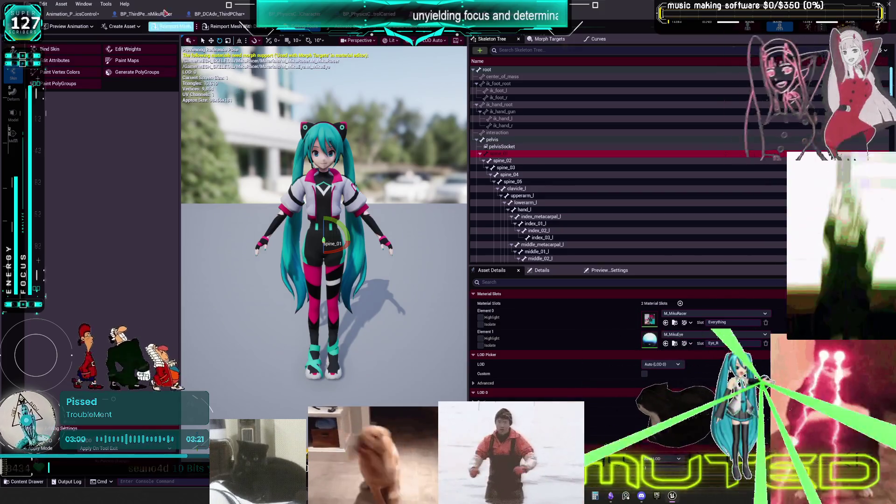
left_click(233, 14)
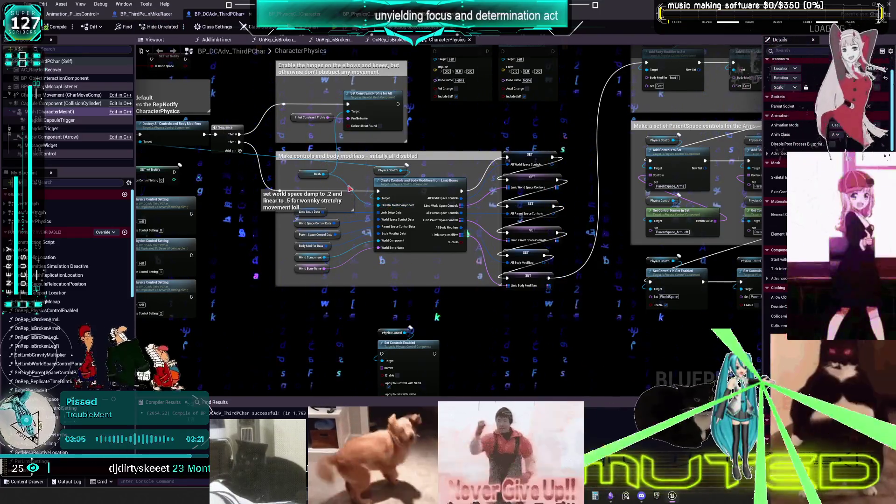
Expand Limb Setup Data's Index entries, then switch to BP_ThirdPersonMikuRacer's OnRep_CharacterMeshIndex graph.
left_click(309, 212)
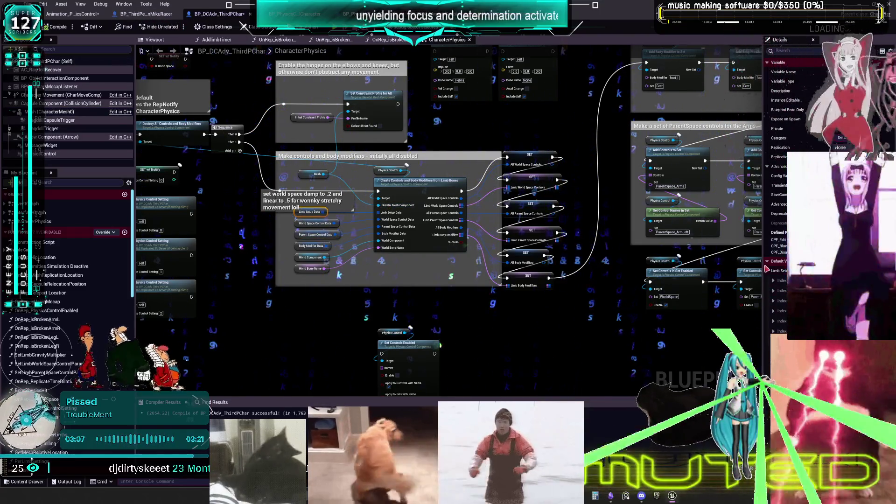
left_click(769, 271)
scroll(770, 272, "down", 2)
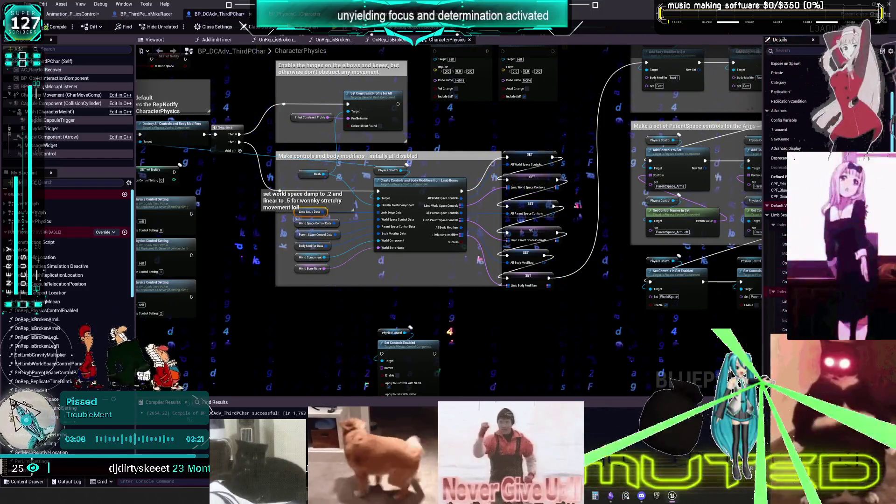
scroll(770, 272, "down", 5)
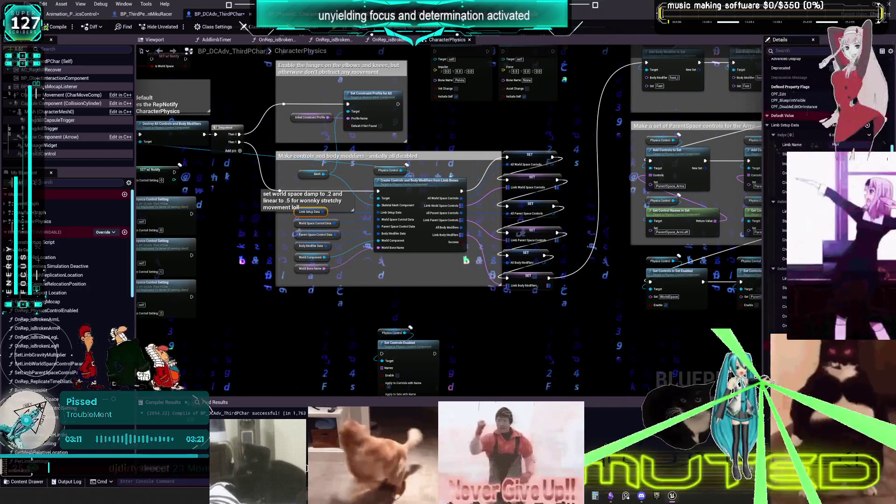
scroll(770, 272, "down", 3)
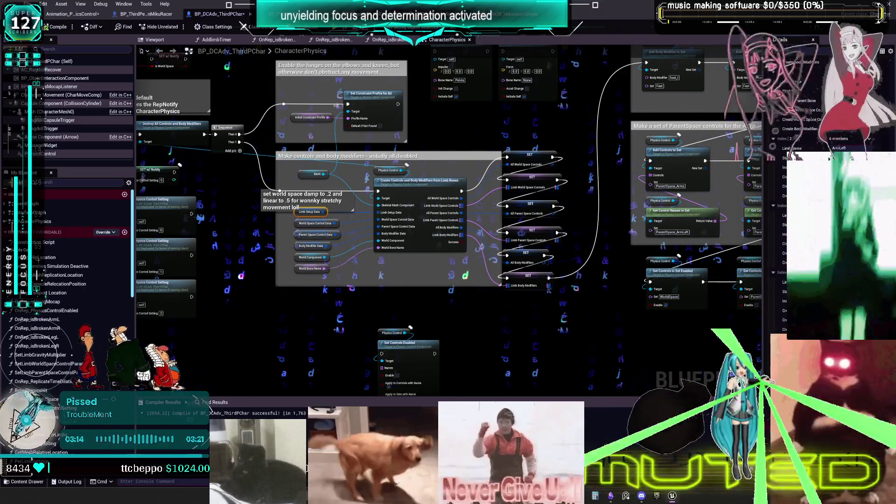
scroll(769, 271, "up", 2)
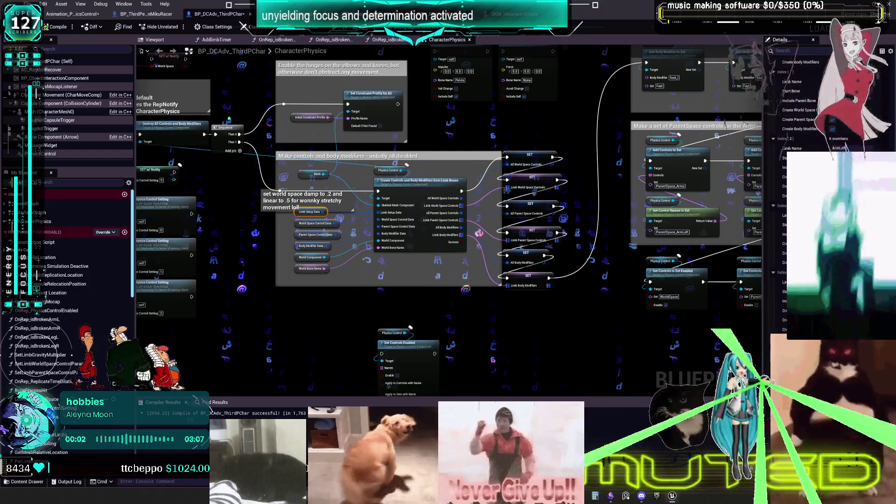
scroll(803, 186, "down", 2)
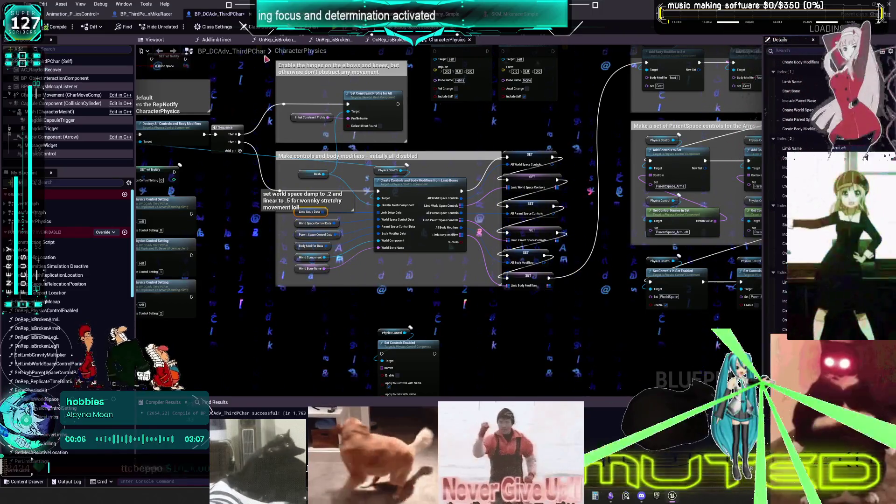
left_click(145, 14)
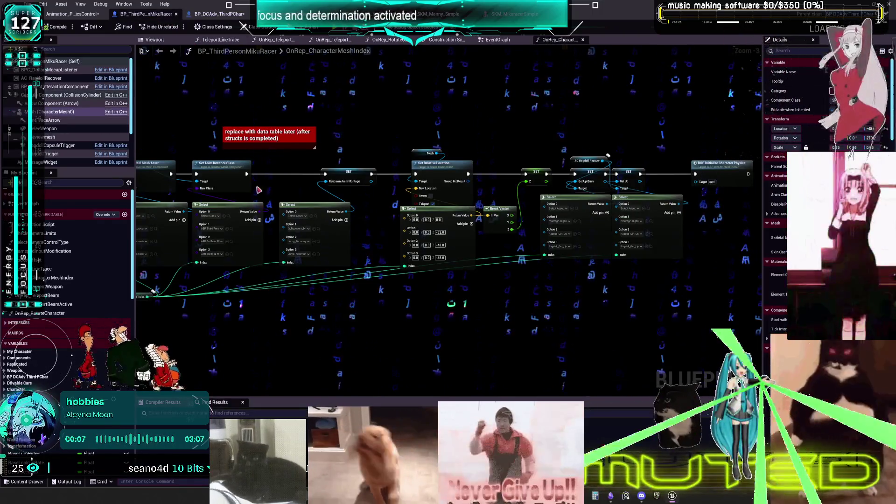
key("ctrl+Tab")
key("ctrl+Tab")
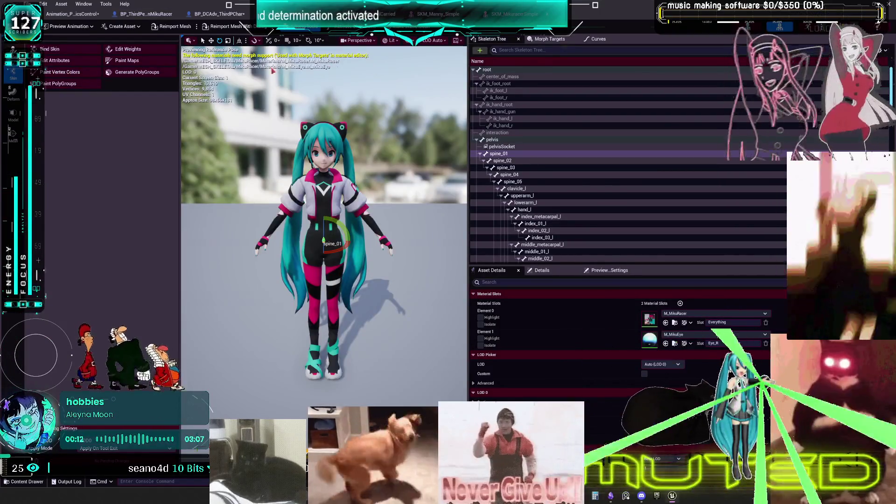
key("ctrl+Tab")
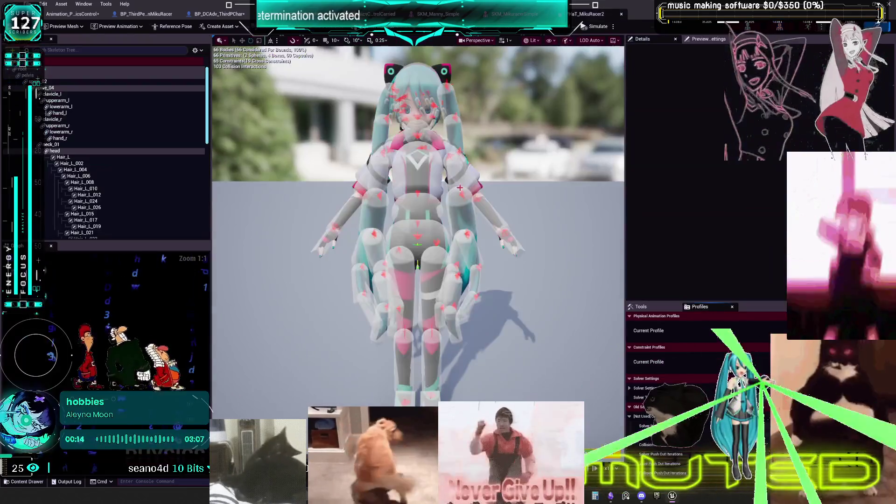
left_click(52, 84)
left_click(51, 88)
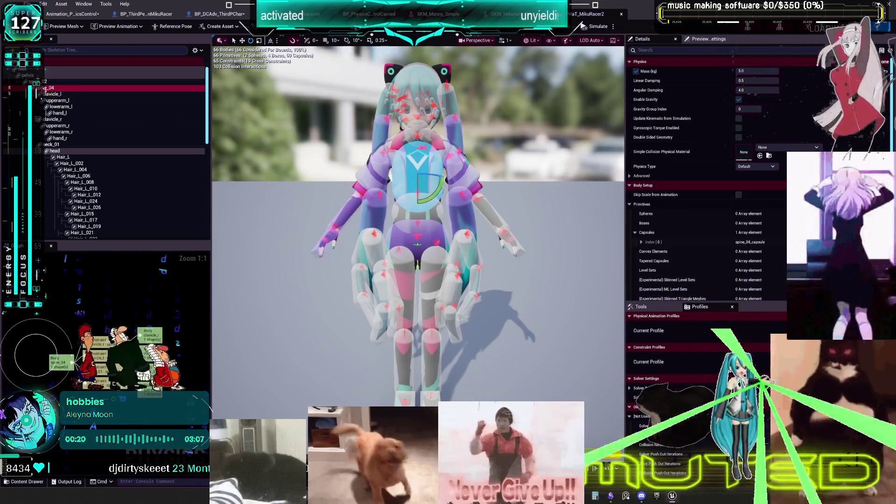
left_click(42, 81)
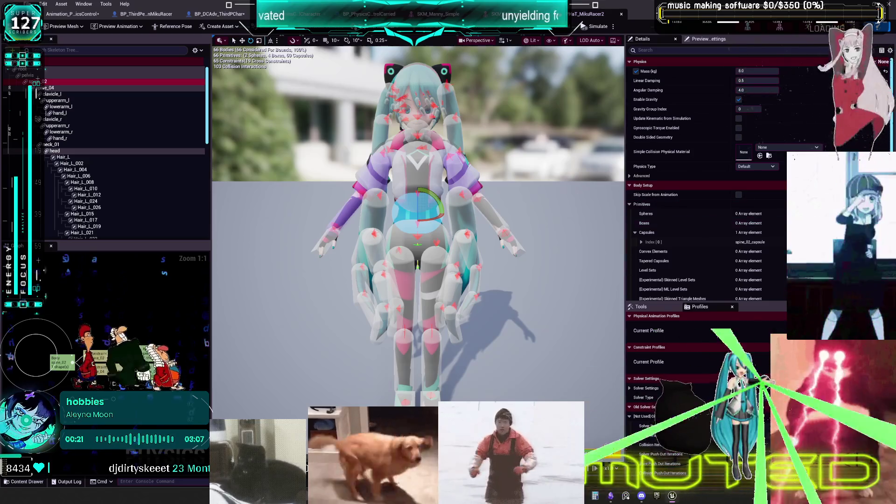
left_click(145, 14)
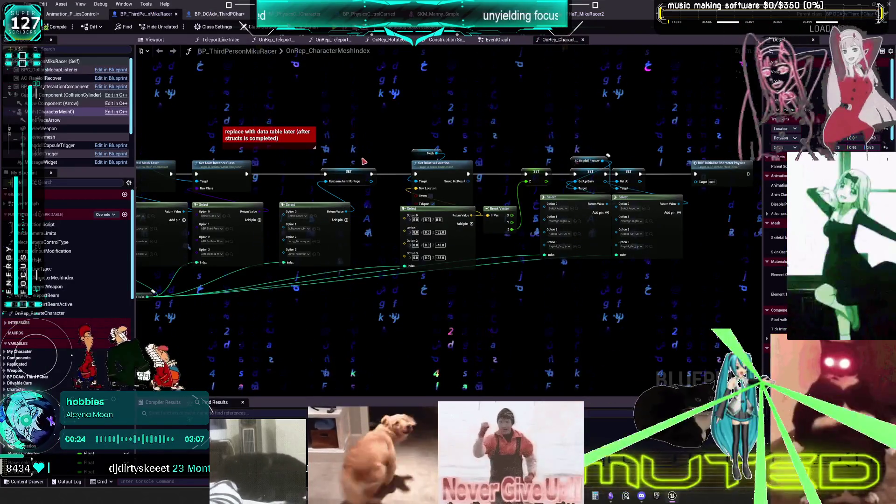
Cycle through the blueprint tabs and frame BP_PhysicsControlCharacter's controls and body modifiers section.
left_click(219, 14)
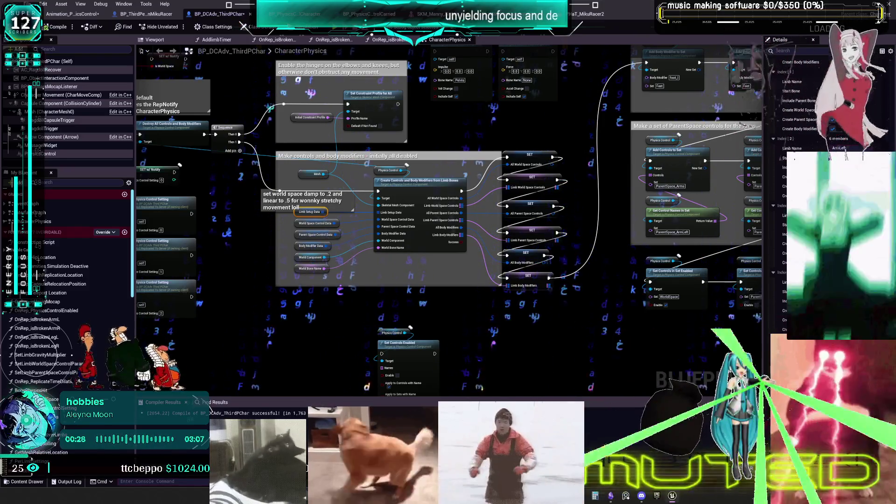
left_click(294, 14)
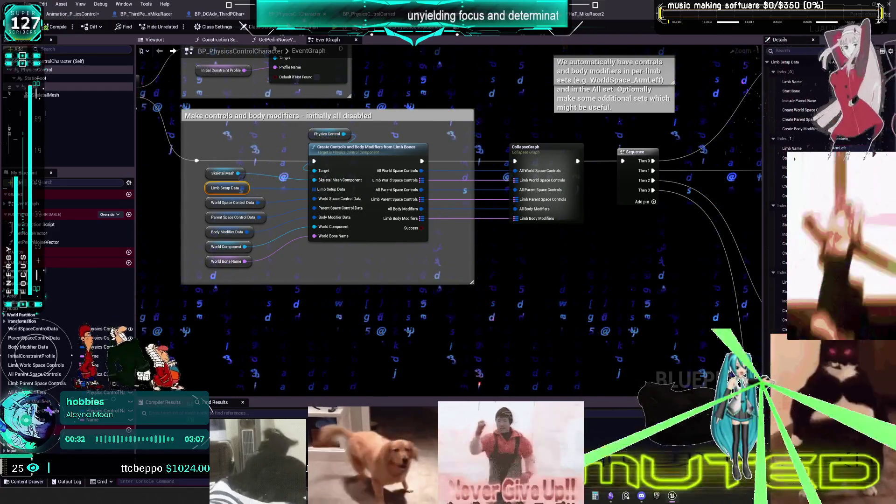
left_click(369, 14)
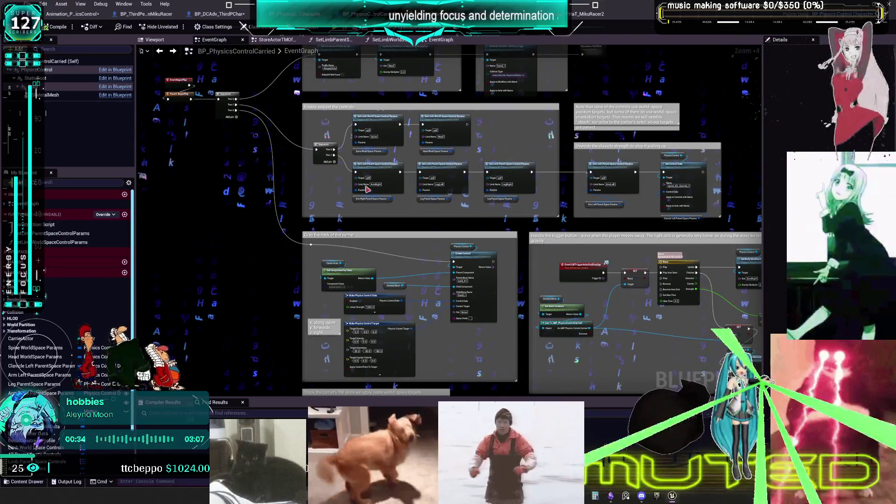
left_click(299, 14)
scroll(473, 206, "up", 3)
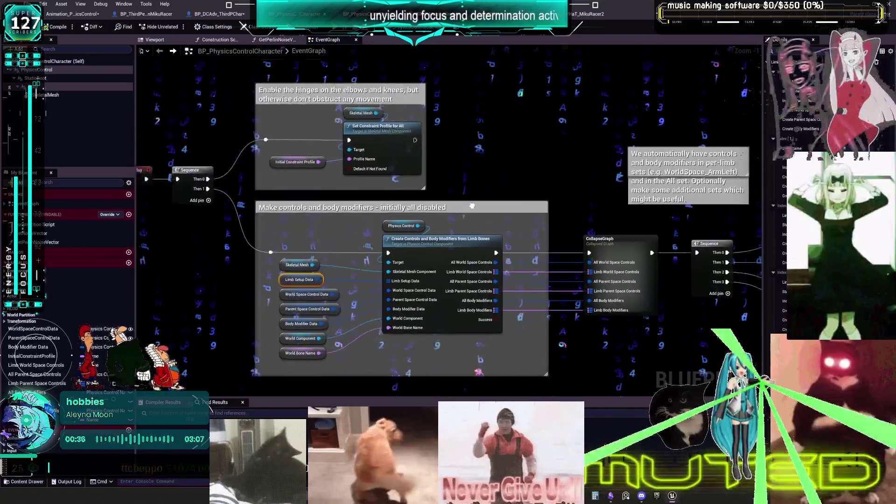
left_click_drag(473, 206, 465, 138)
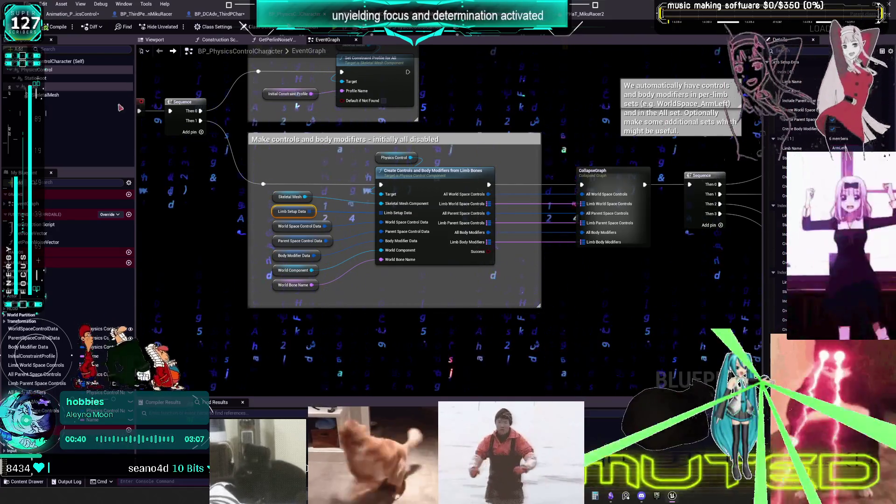
Open the character's mannequin mesh and expand the fifth Limb Setup Data entry for comparison.
left_click(96, 94)
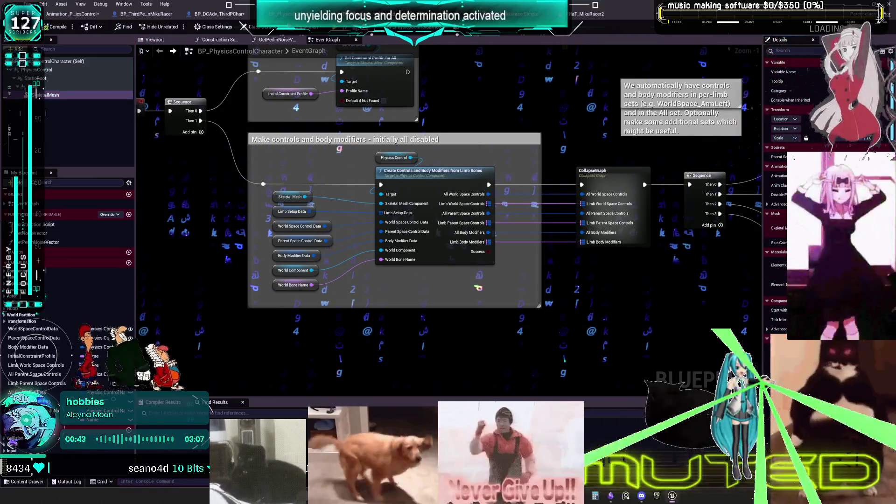
double_click(824, 231)
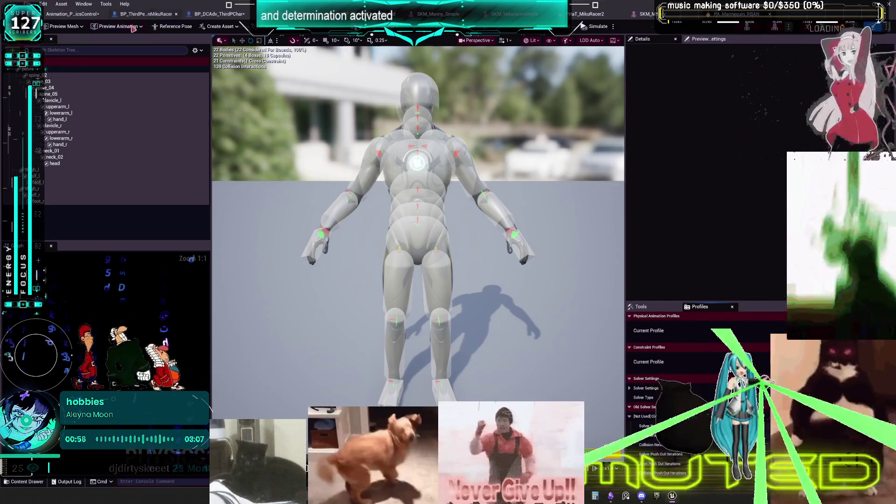
left_click(197, 16)
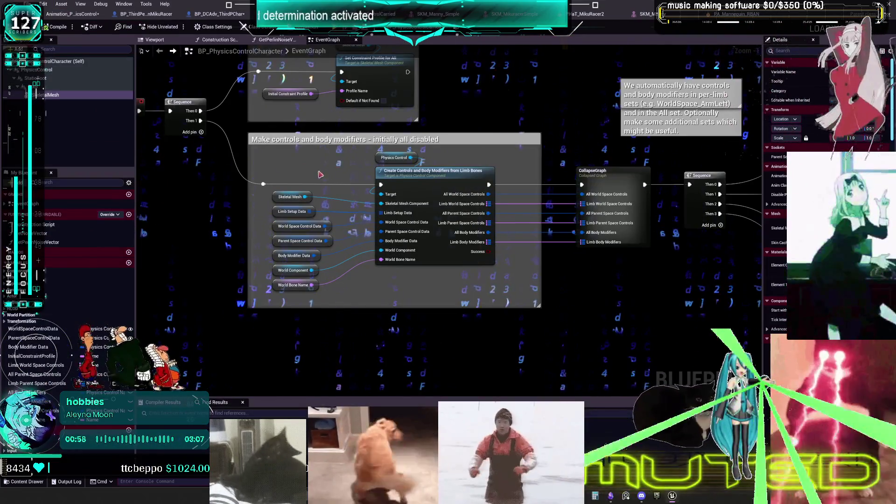
left_click(293, 211)
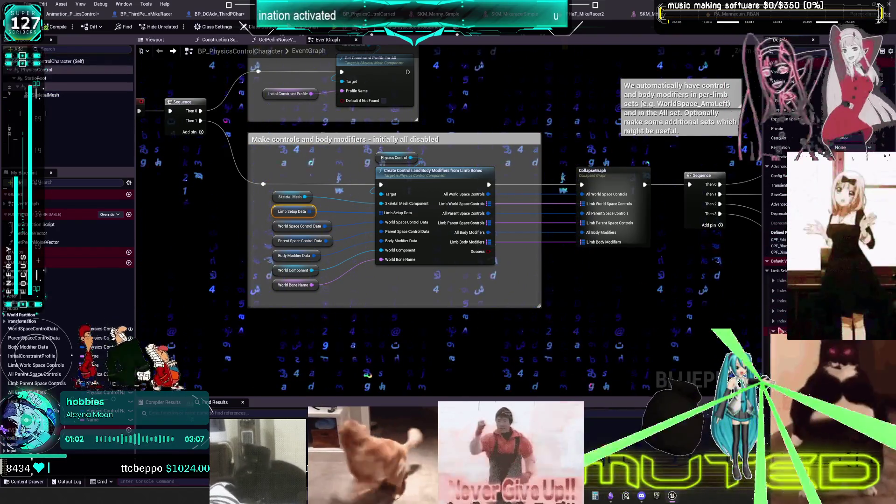
left_click(773, 321)
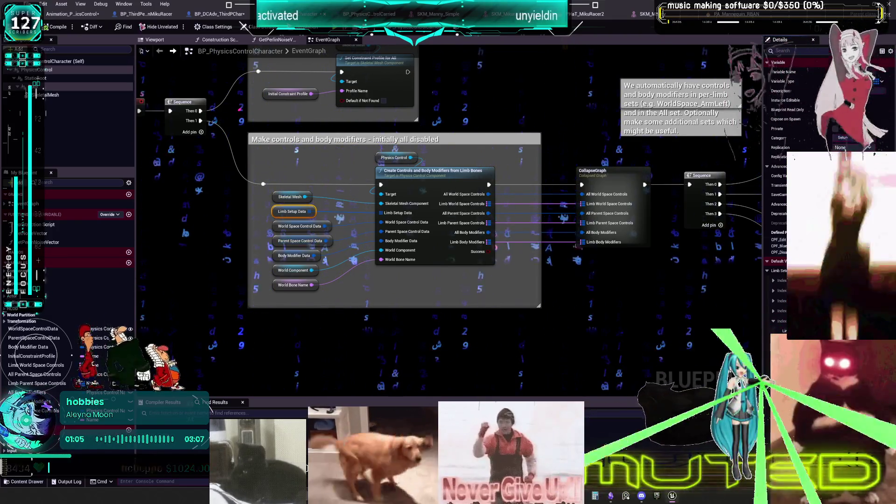
left_click(198, 14)
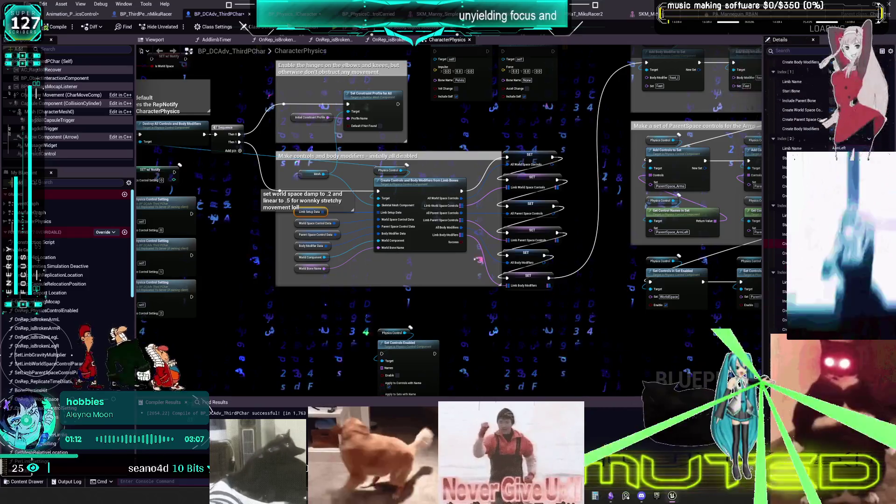
Compare the World Space and Parent Space Control Data variables across both blueprints.
left_click(297, 226)
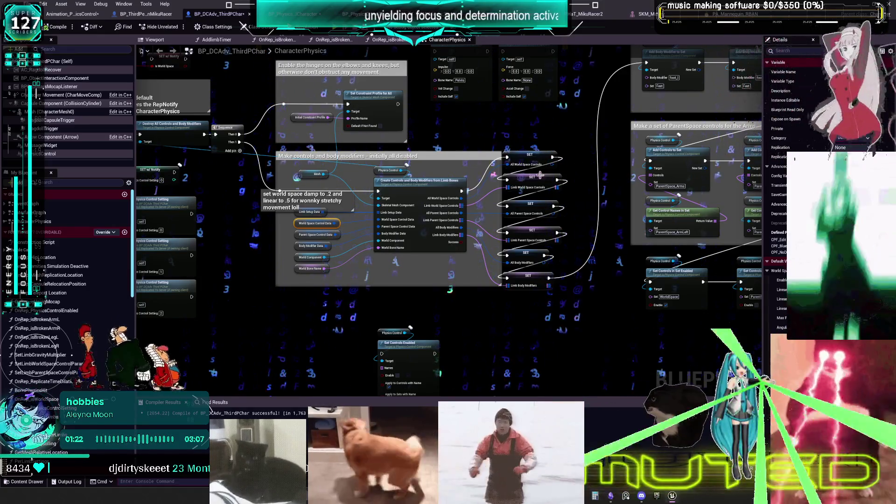
mouse_move(418, 204)
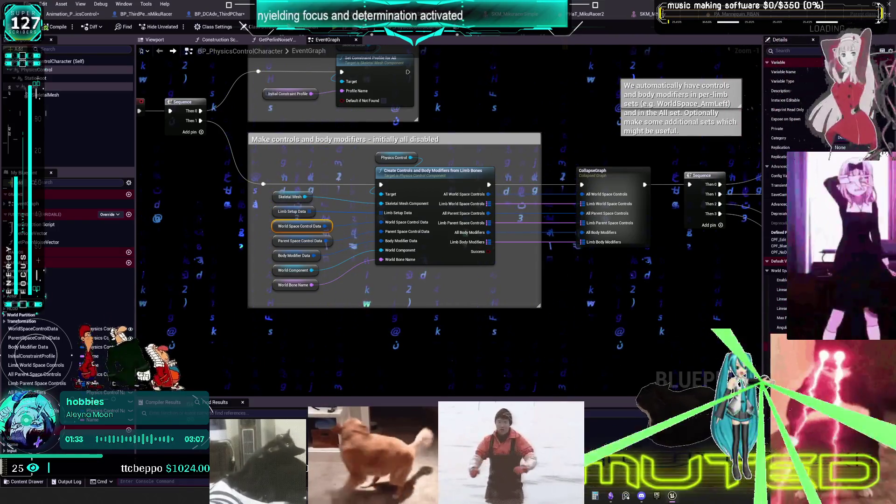
left_click(227, 16)
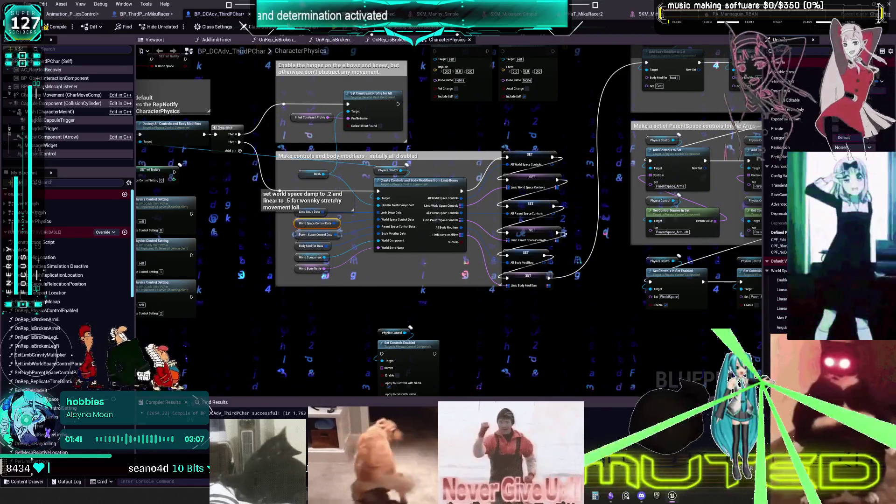
key("ctrl+Tab")
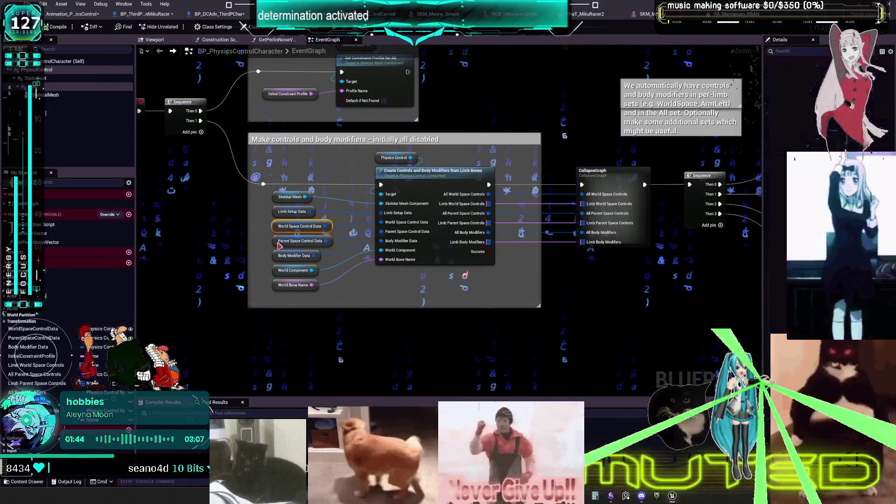
left_click(300, 241)
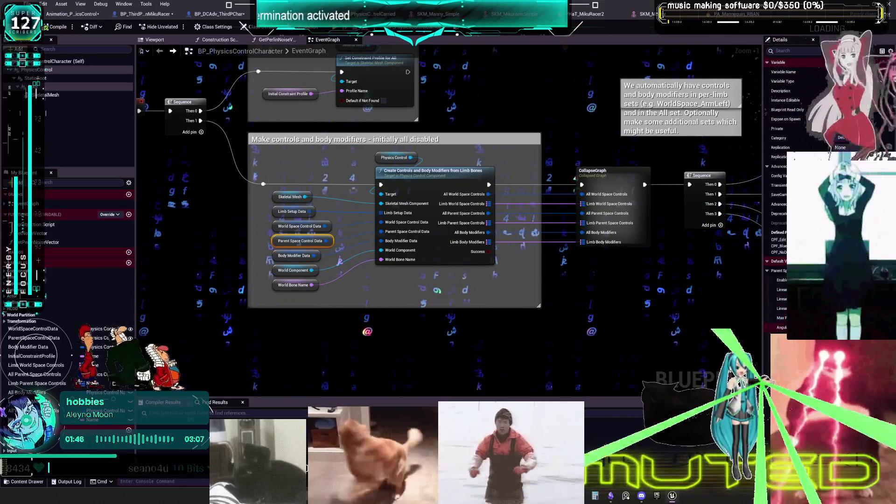
key("ctrl+Tab")
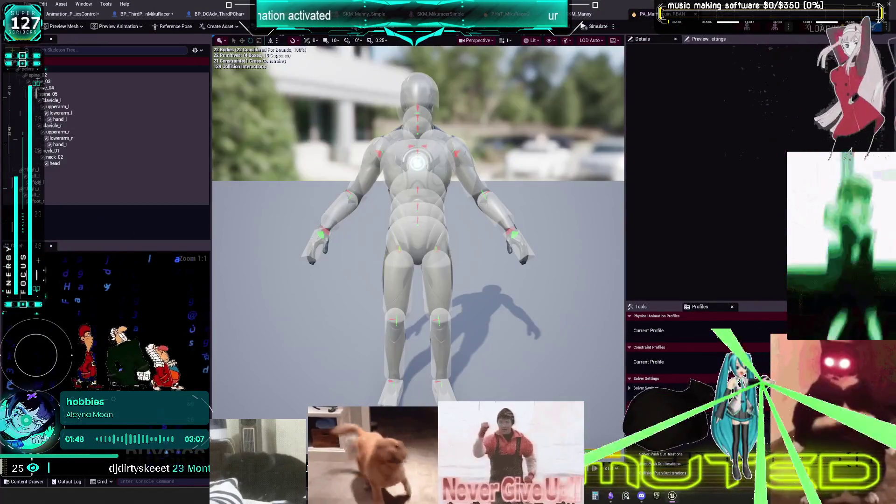
key("ctrl+Tab")
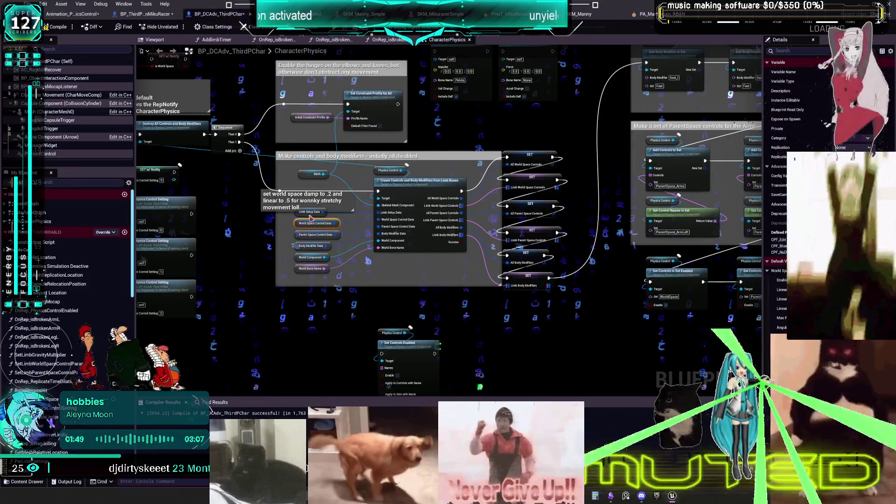
Inspect the Parent Space, Body Modifier Data, World Component and World Bone Name inputs, then compile with F7.
left_click(298, 236)
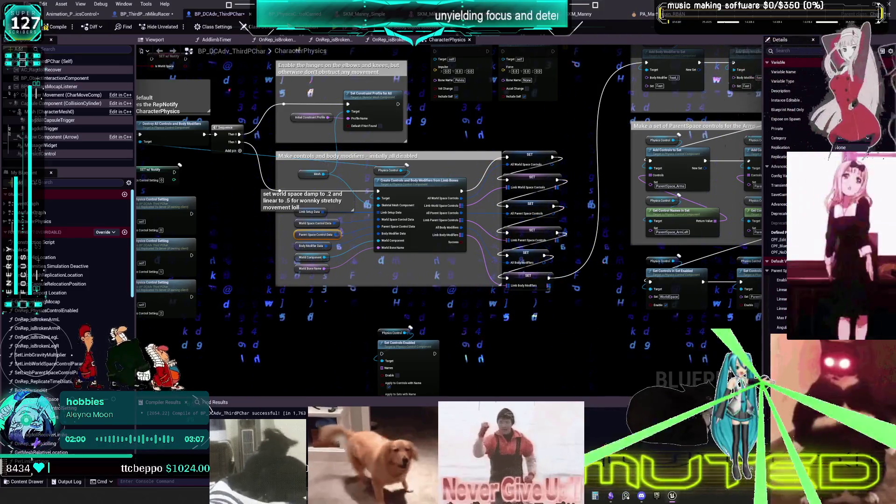
left_click(301, 247)
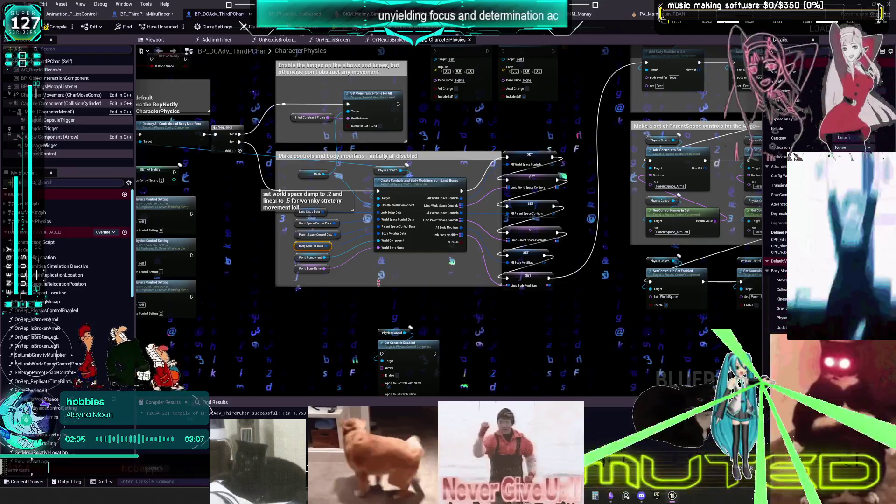
left_click(310, 257)
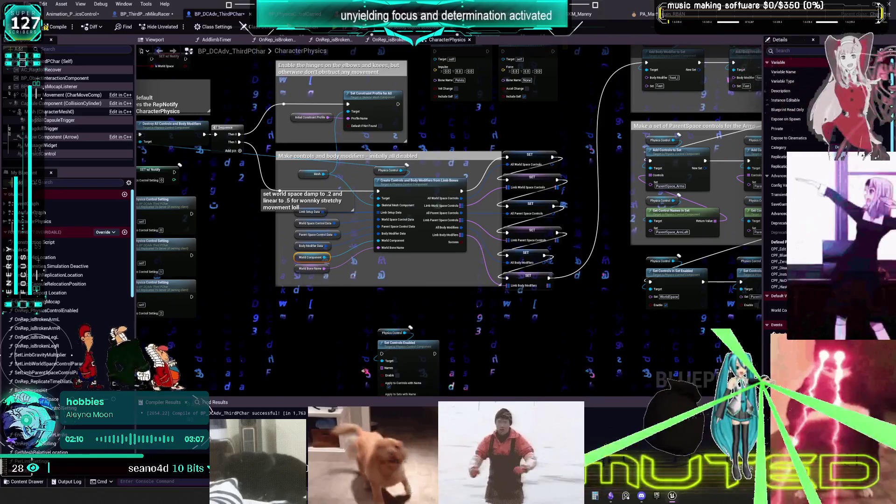
left_click(311, 270)
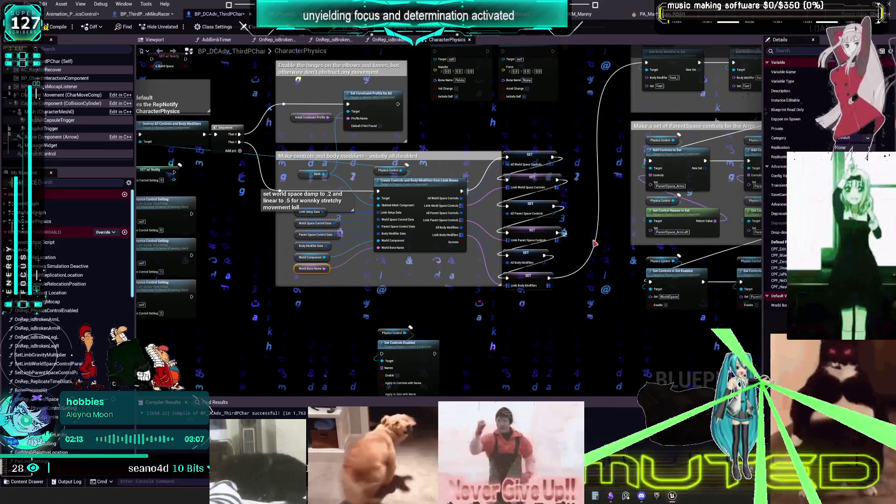
key("F7")
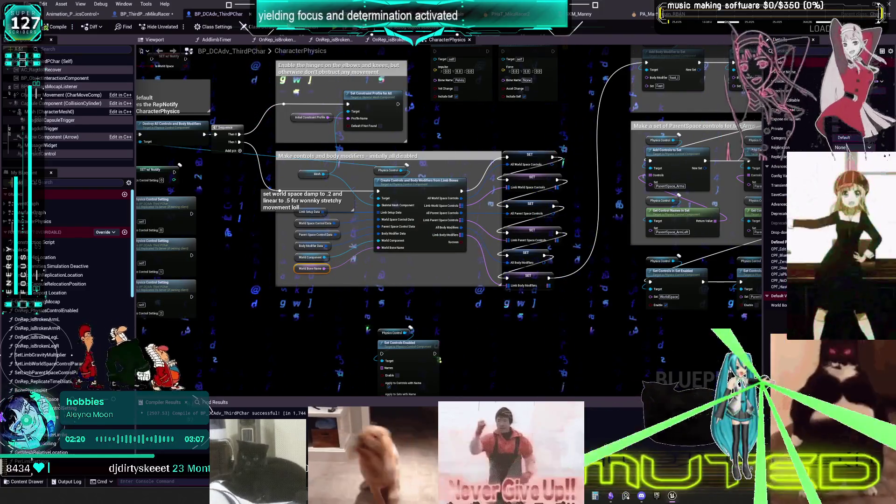
scroll(540, 238, "down", 1)
mouse_move(583, 204)
left_mouse_down()
mouse_move(493, 206)
mouse_move(194, 129)
left_mouse_up()
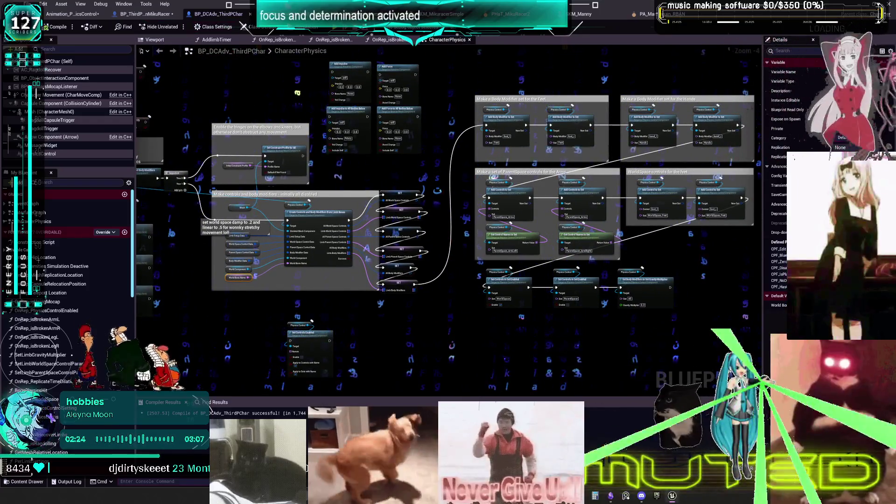
Switch to BP_PhysicsControlCharacter's EventGraph and select the hand_l body modifier node.
key("ctrl+Tab")
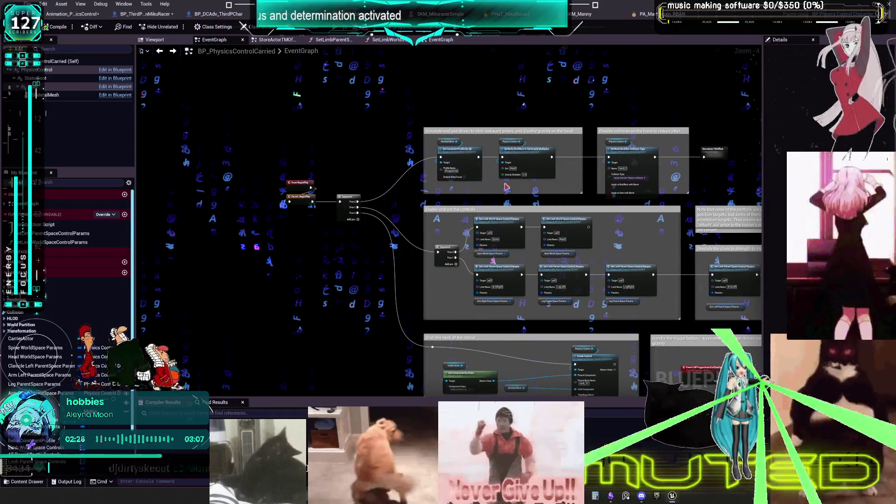
key("ctrl+Tab")
key("ctrl+Tab")
key("ctrl+Tab")
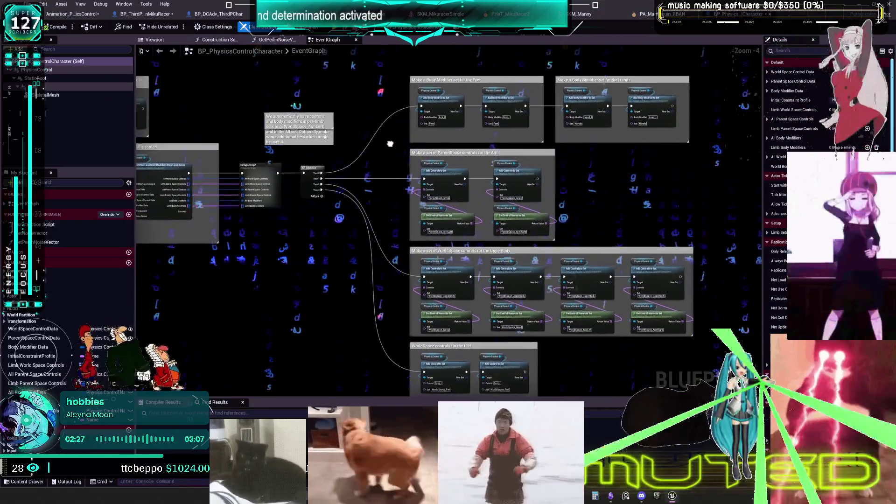
scroll(391, 144, "up", 4)
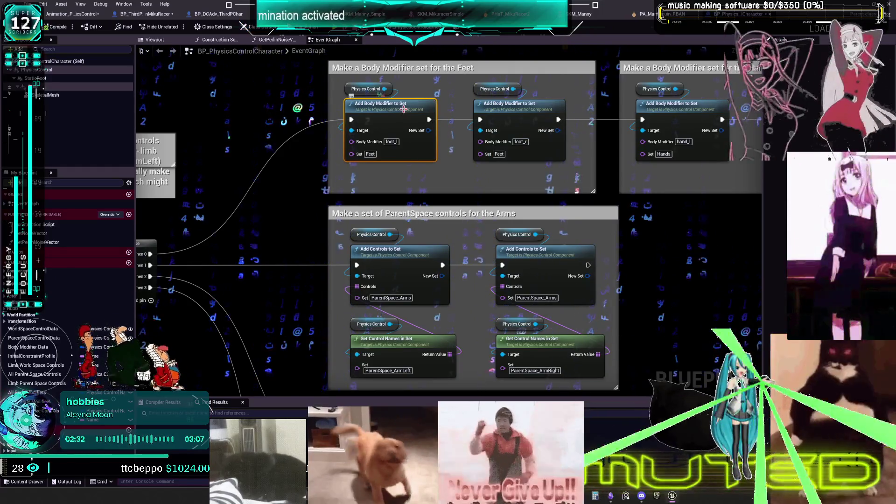
scroll(318, 169, "down", 2)
left_click(616, 149)
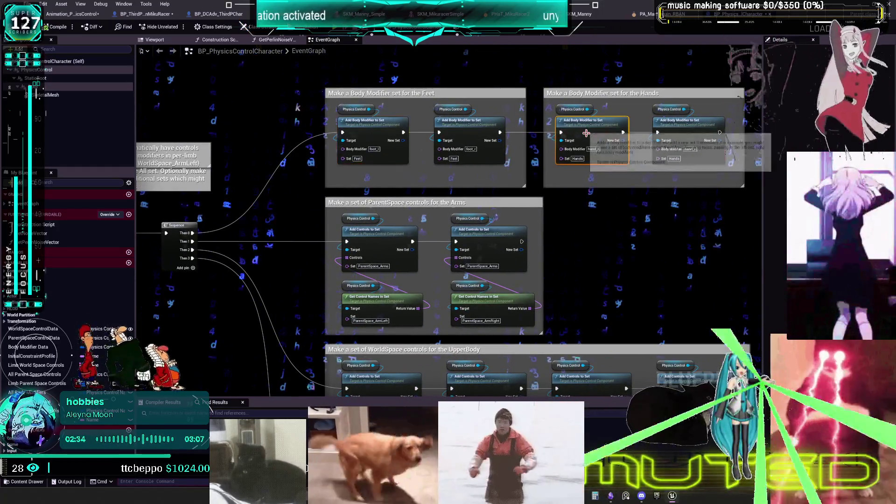
Frame the UpperBody and WorldSpace feet sets, then return to BP_DCAdv_ThirdPChar's CharacterPhysics graph.
left_click_drag(563, 267, 570, 169)
scroll(571, 169, "down", 5)
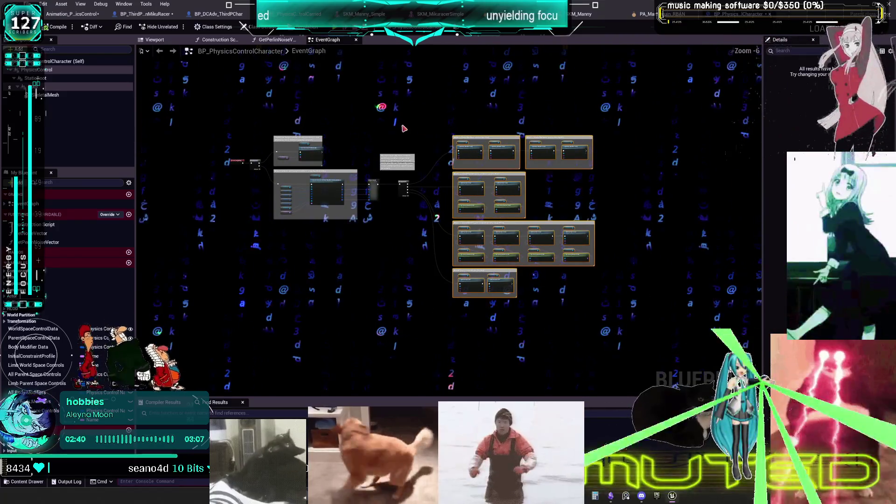
scroll(404, 135, "up", 5)
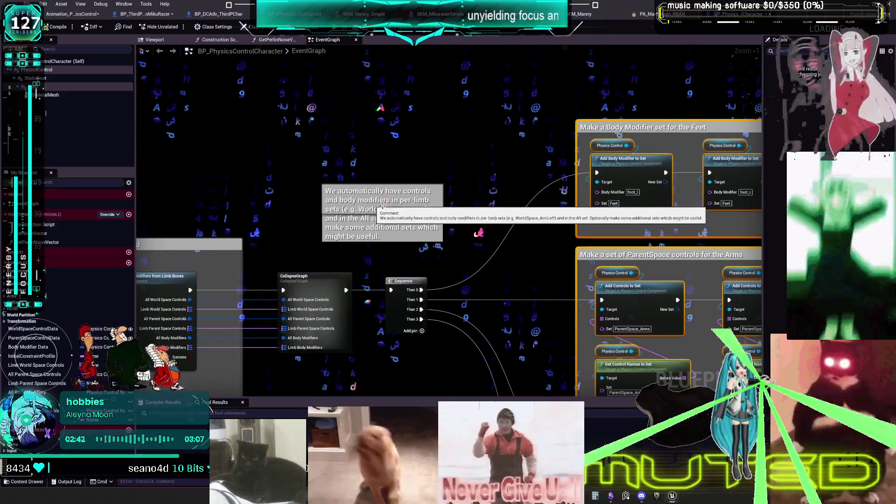
scroll(412, 217, "down", 2)
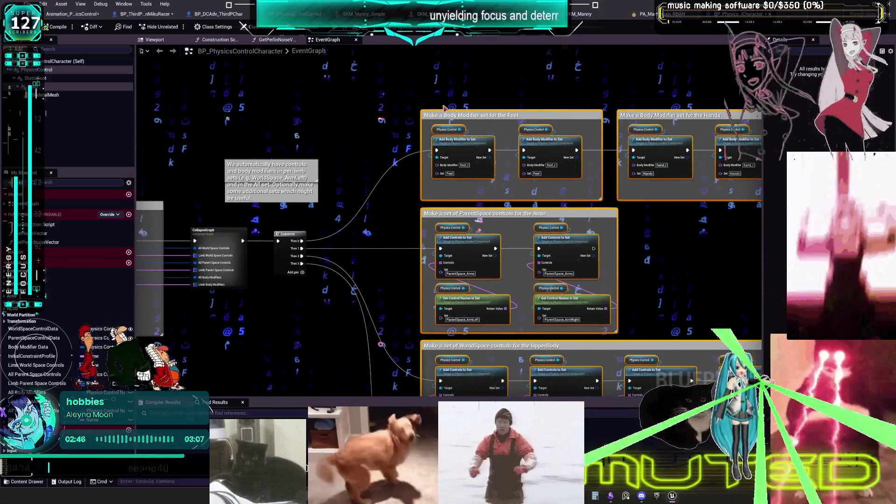
left_click_drag(599, 178, 624, 137)
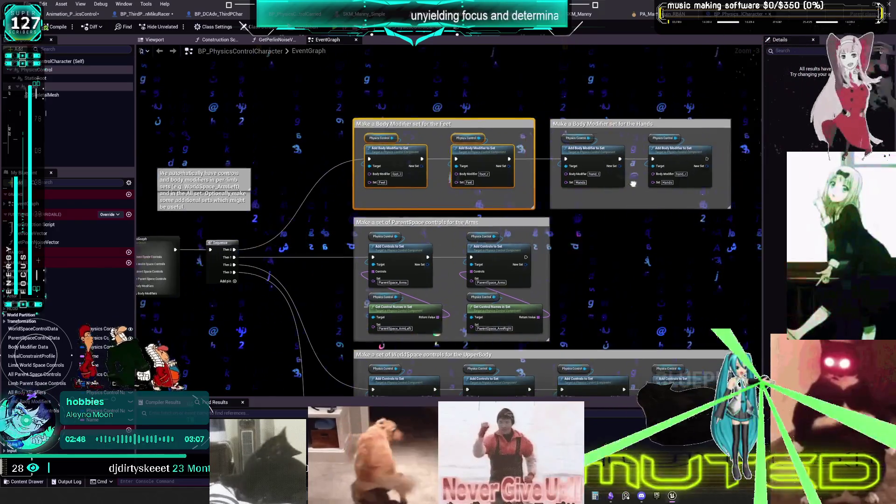
left_click(199, 16)
scroll(570, 152, "up", 2)
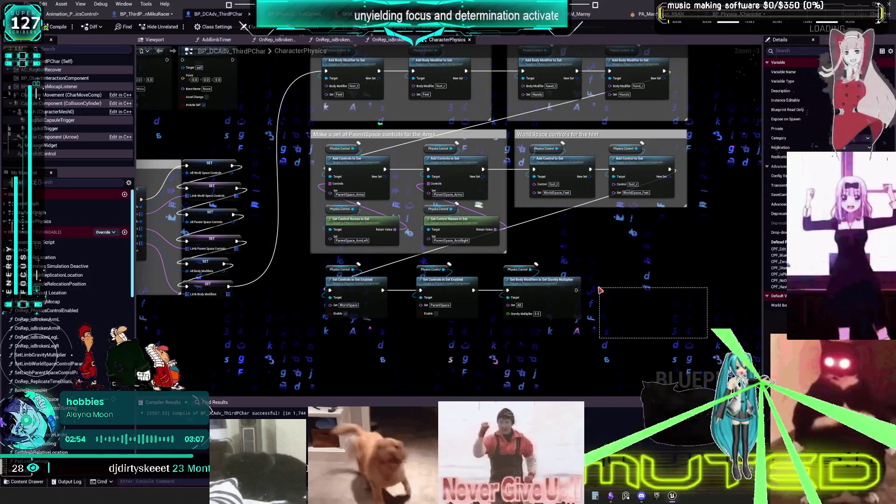
left_click_drag(601, 290, 605, 312)
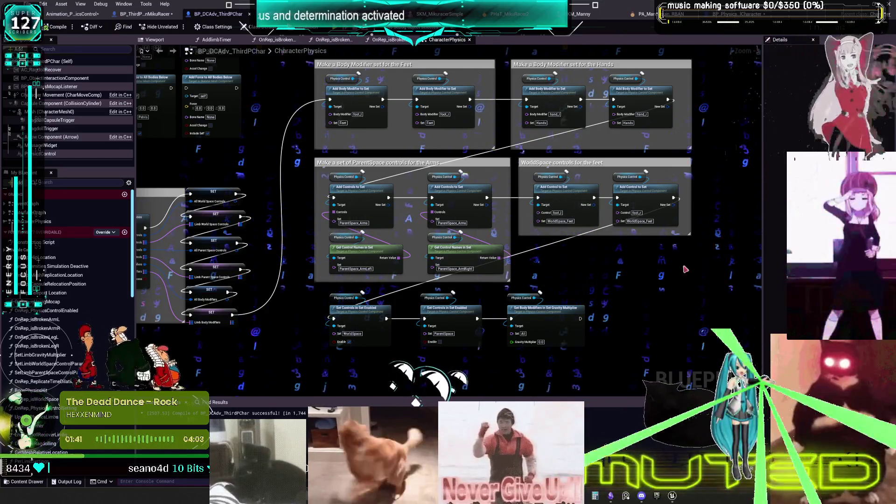
mouse_move(685, 270)
left_mouse_down()
mouse_move(596, 256)
mouse_move(598, 286)
left_mouse_up()
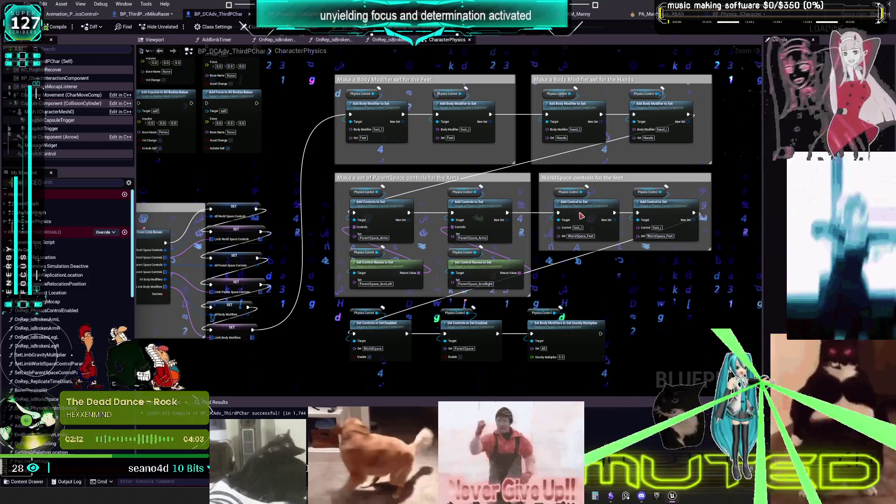
Start a multiplayer Play In Editor session with Alt+P to test the Miku character.
key("alt+p")
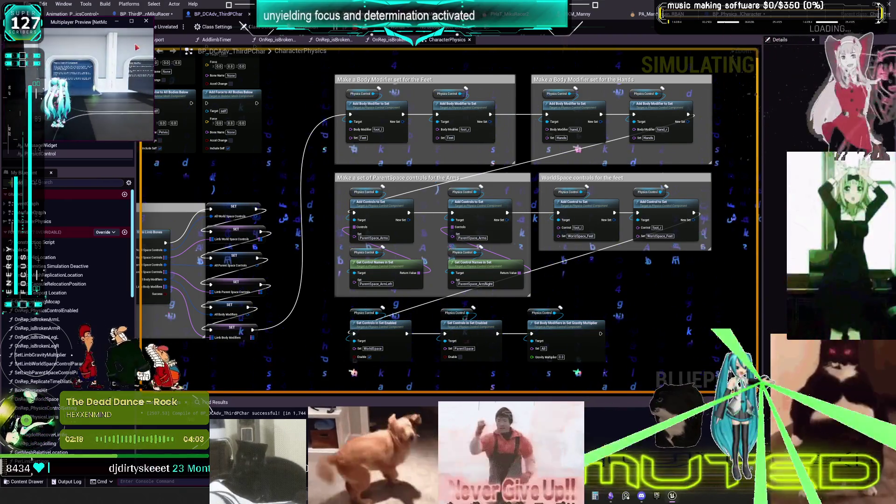
Enlarge and reposition the multiplayer preview and Viewport 1 windows for the play test.
left_click_drag(153, 140, 346, 393)
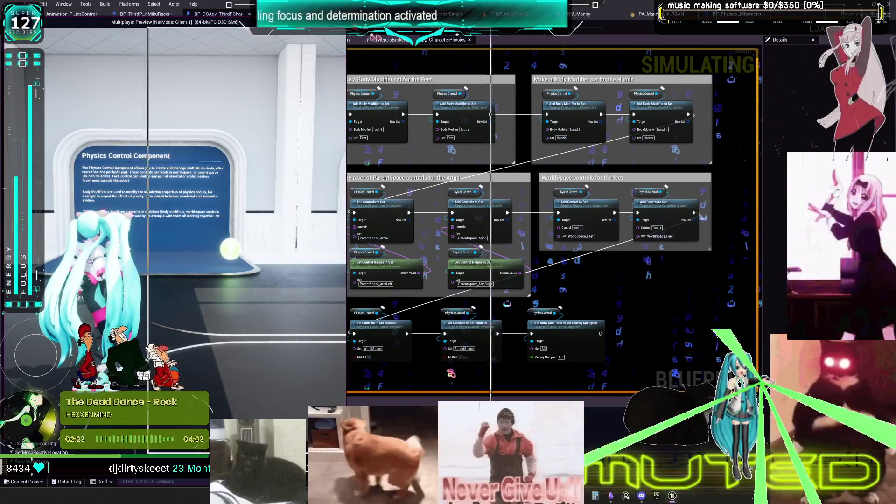
left_click_drag(224, 22, 576, 36)
left_click(156, 15)
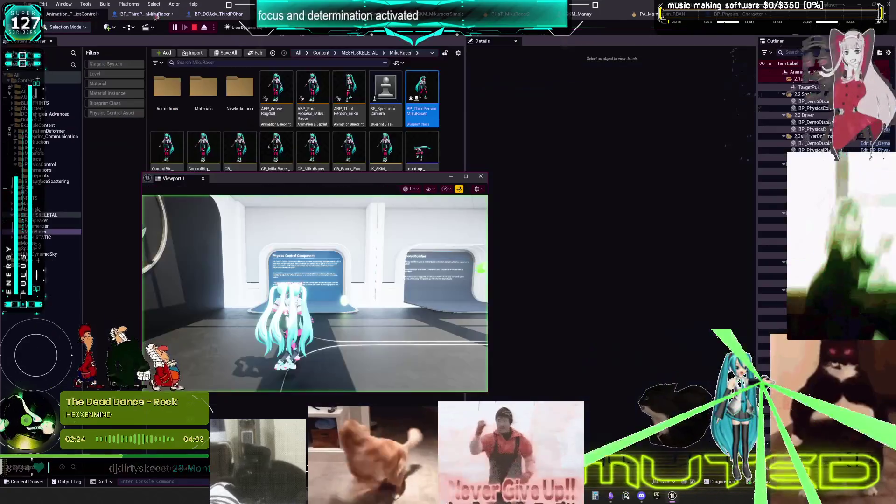
key("alt+Tab")
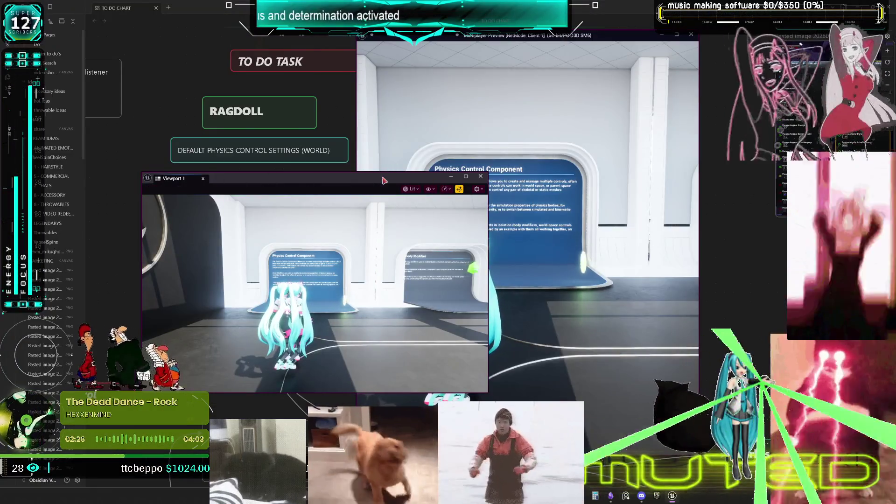
left_click_drag(383, 180, 282, 50)
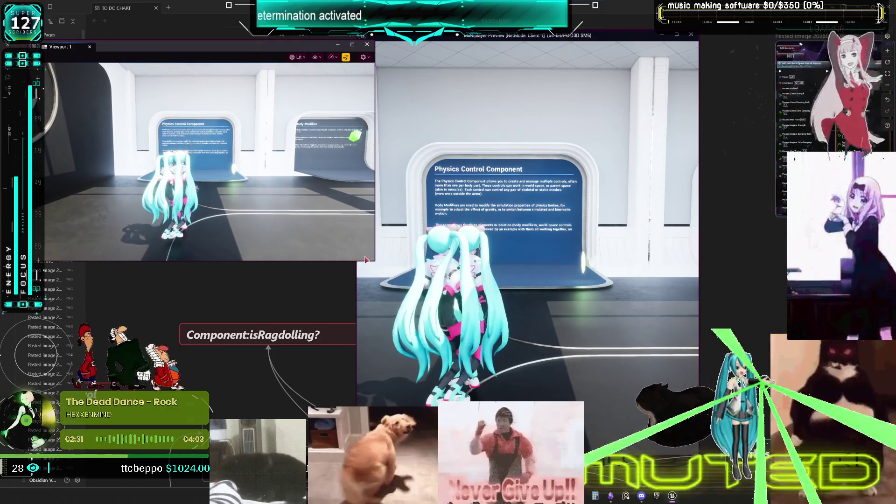
left_click_drag(363, 260, 363, 404)
left_click(420, 350)
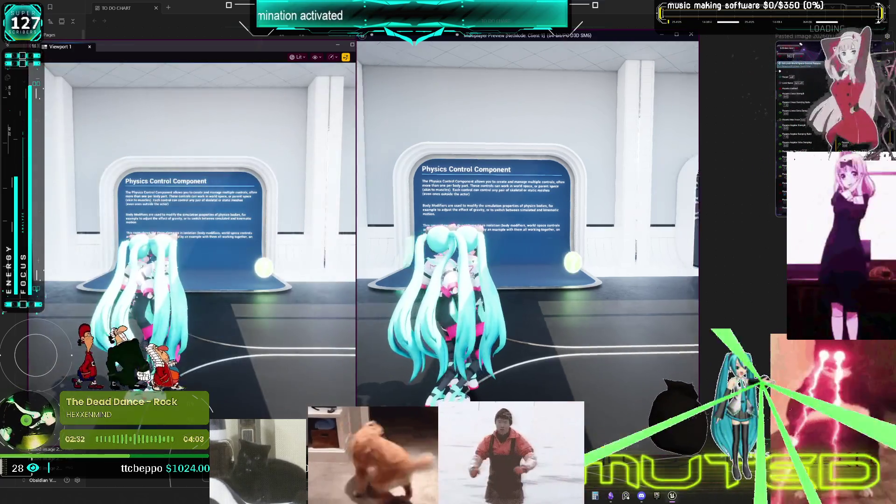
Walk the character, toggle ragdoll on and off with R, launch it with Space, then stop the session.
key("w")
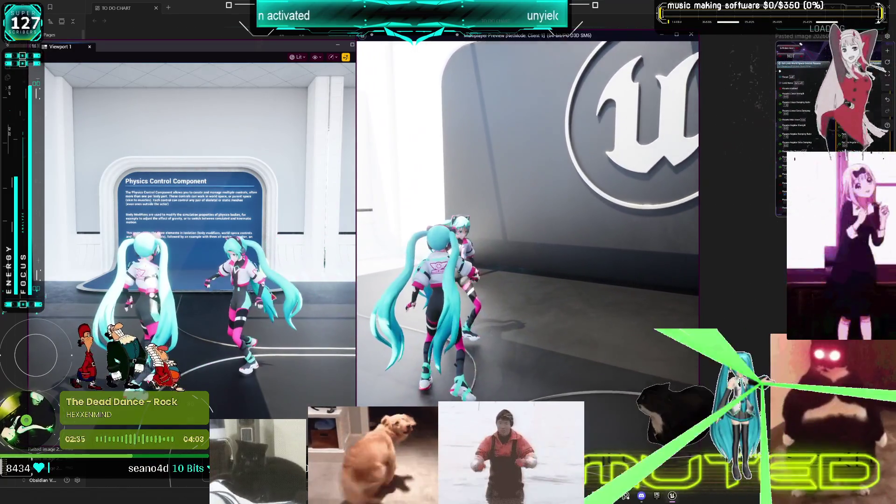
left_click(210, 187)
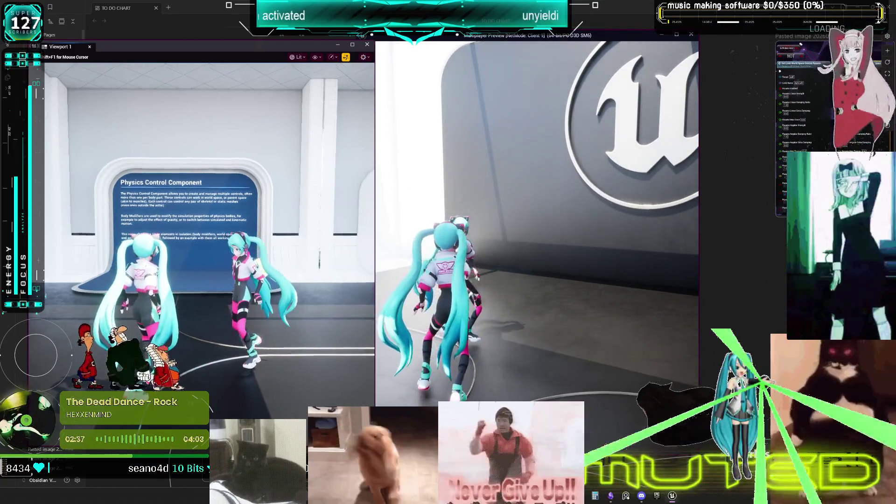
key("a")
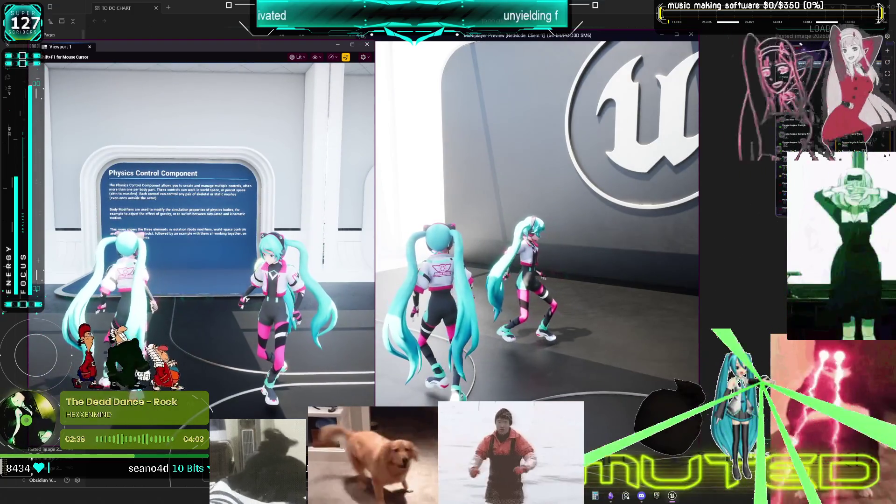
key("r")
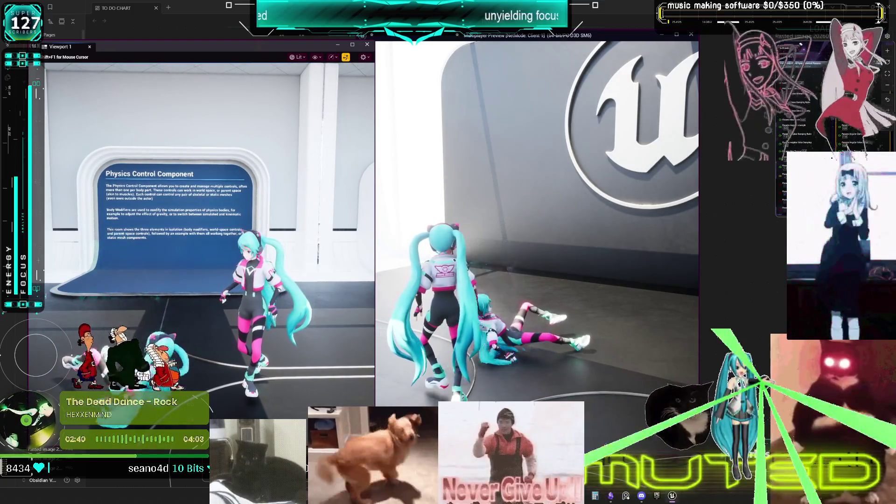
key("r")
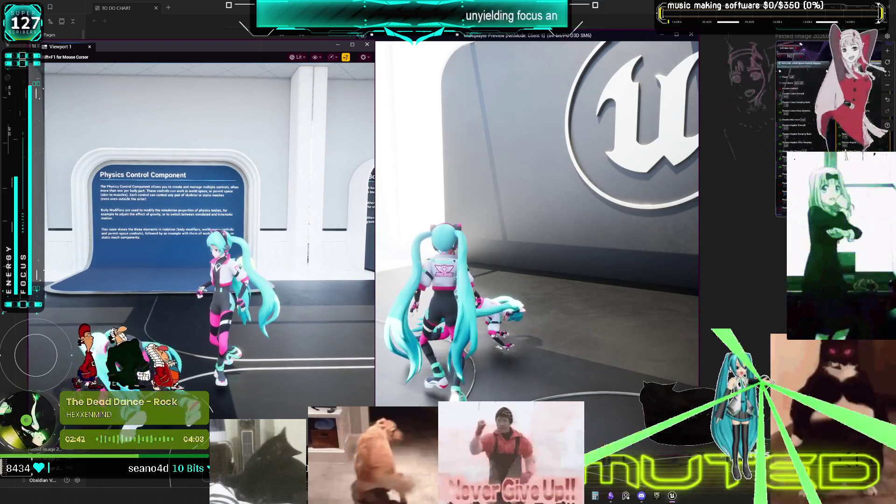
key("space")
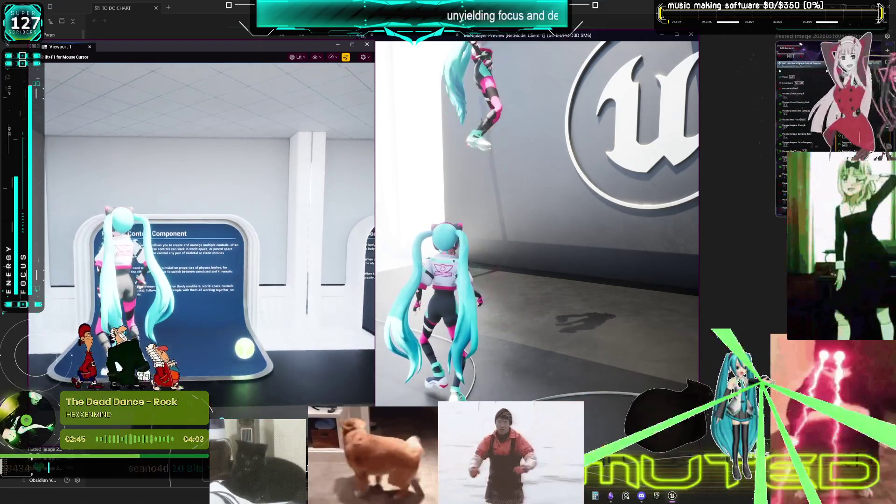
key("Escape")
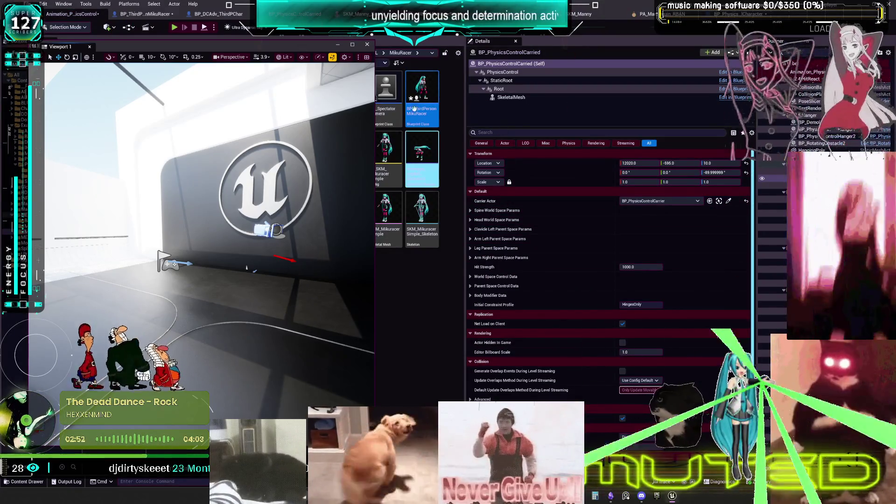
Close the floating Viewport 1 window and return to BP_DCAdv_ThirdPChar's CharacterPhysics graph.
left_click(379, 51)
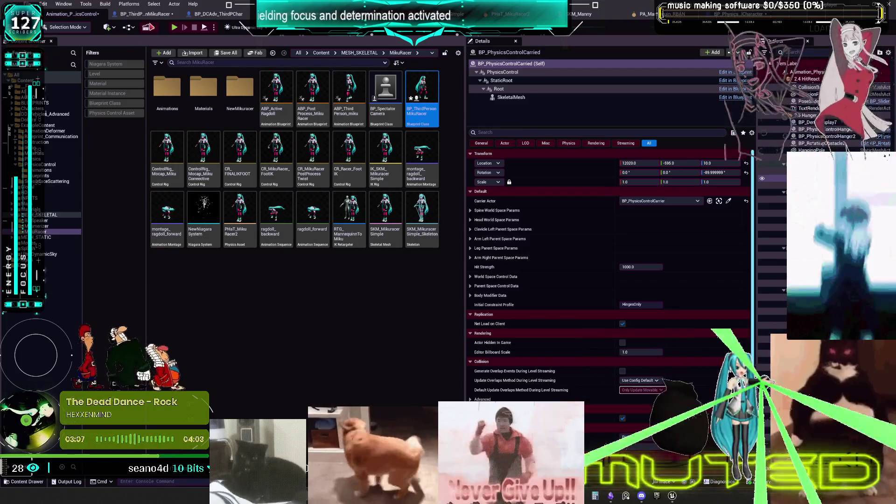
left_click(157, 14)
left_click(210, 14)
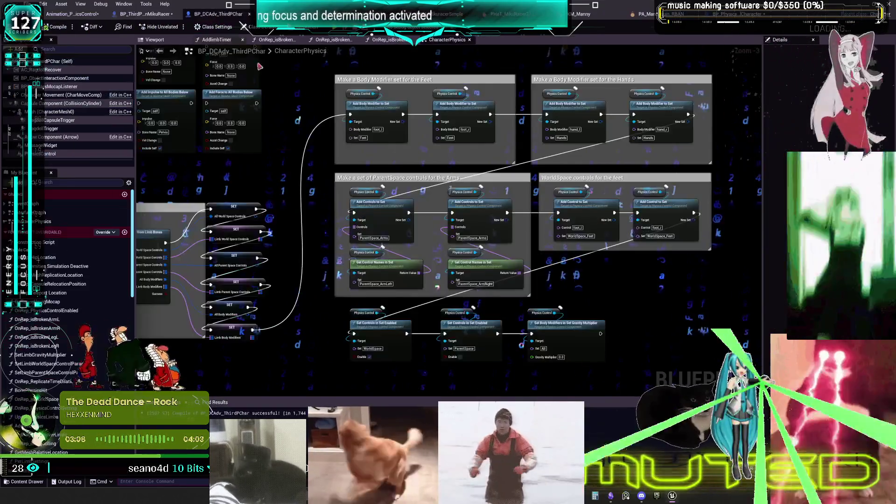
Wire TurnoffPhysicsControl, ActivateStandardPhysicsControl and ActivateMEMEPhysicsControl into their ROSPhysicsControlSetting calls.
scroll(320, 142, "up", 5)
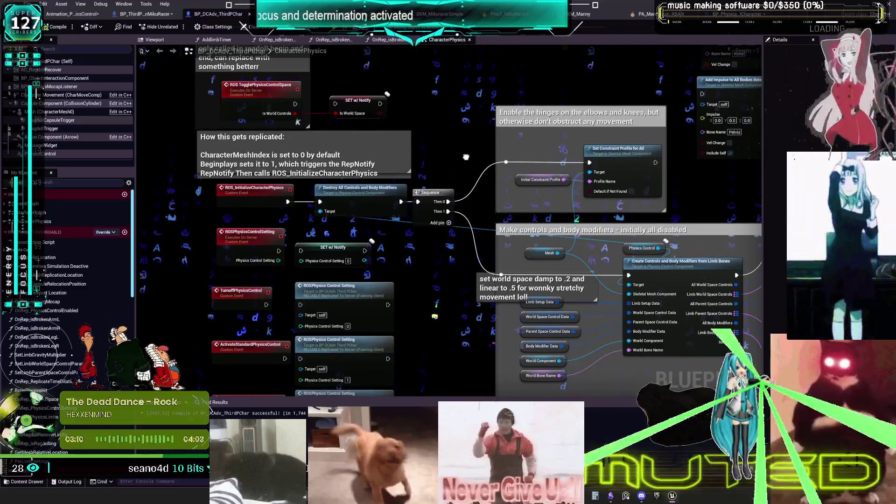
scroll(466, 157, "up", 1)
mouse_move(272, 157)
left_mouse_down()
mouse_move(299, 157)
mouse_move(300, 169)
left_mouse_up()
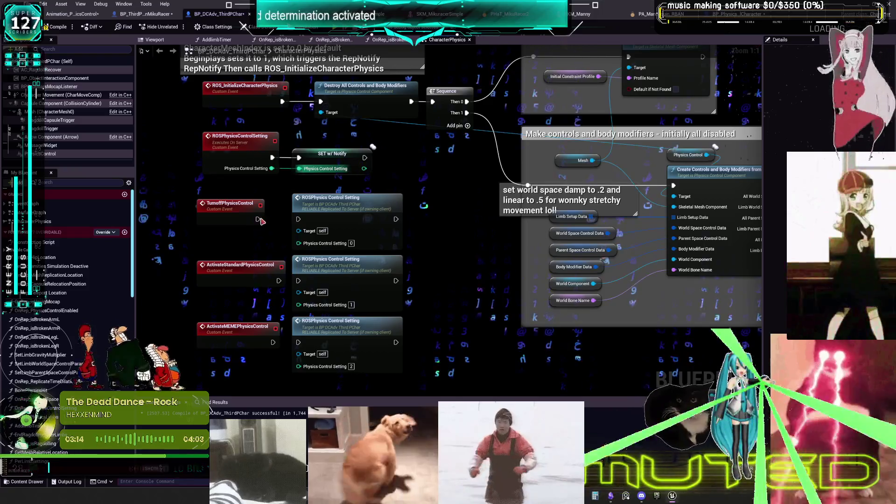
left_click_drag(258, 219, 299, 219)
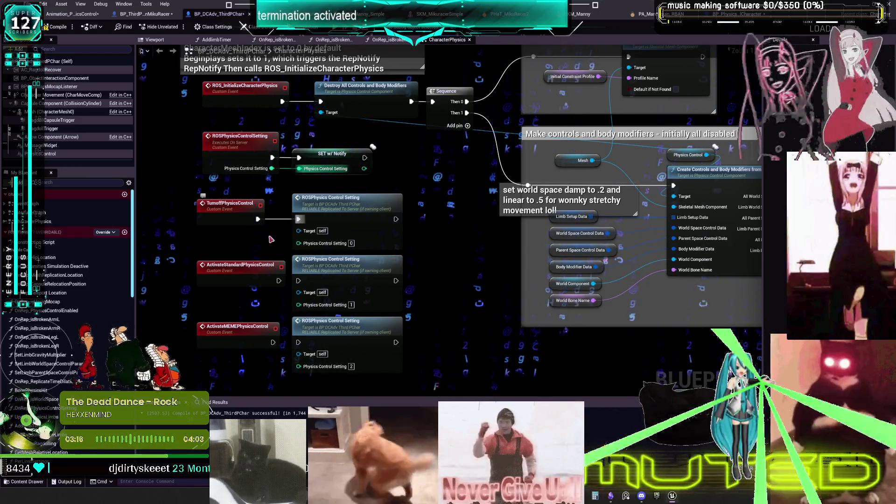
left_click_drag(278, 280, 298, 281)
left_click_drag(273, 343, 298, 342)
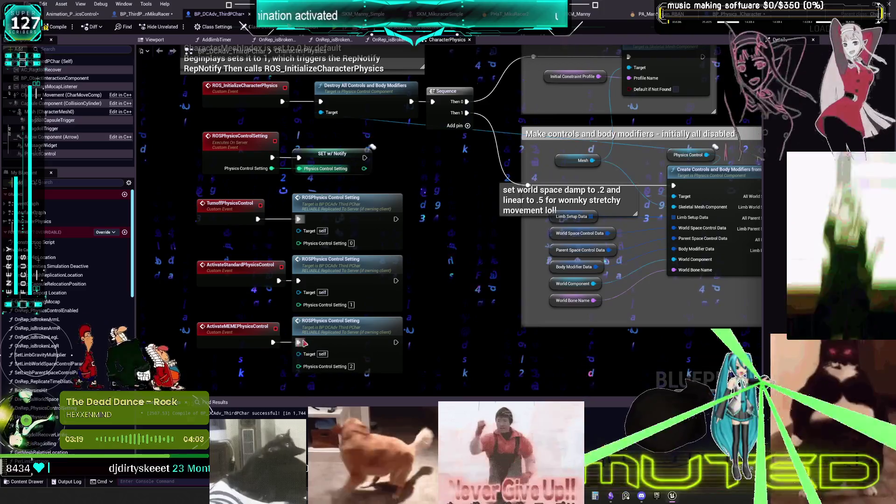
Review the wired events and the ROS TogglePhysicsControlSpace node, then open BP_ThirdPersonMikuRacer.
scroll(326, 136, "up", 5)
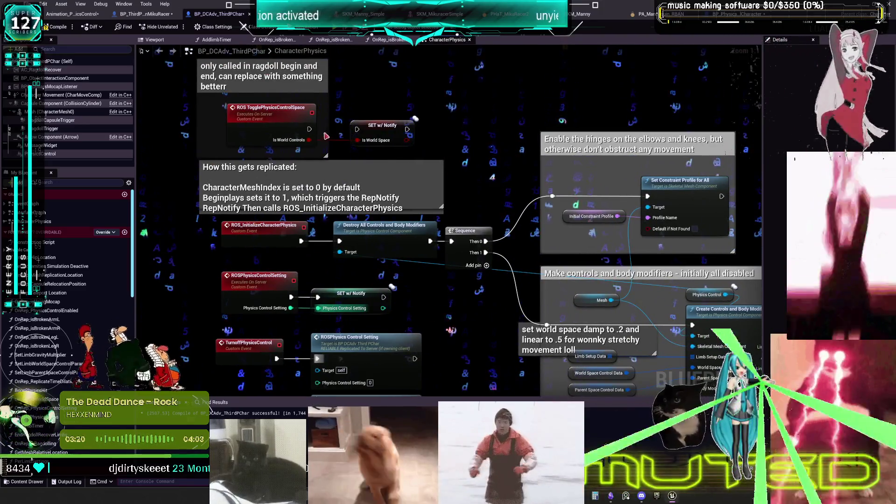
scroll(346, 138, "down", 4)
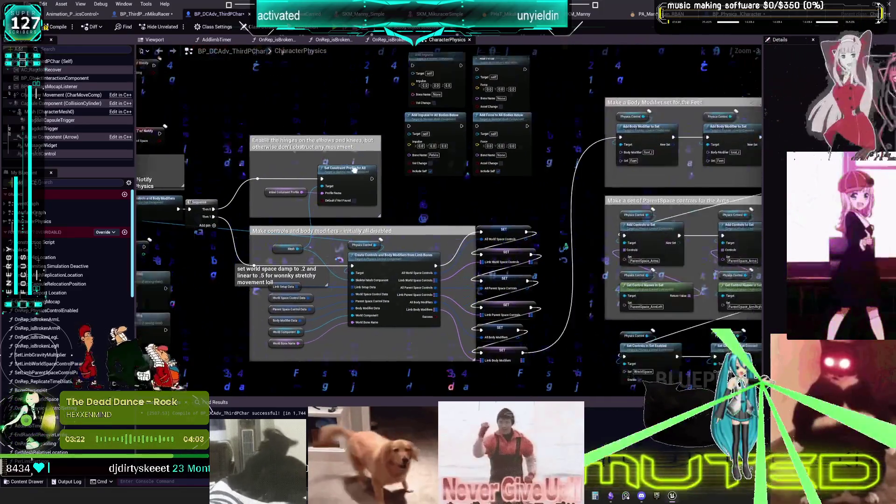
scroll(236, 336, "up", 3)
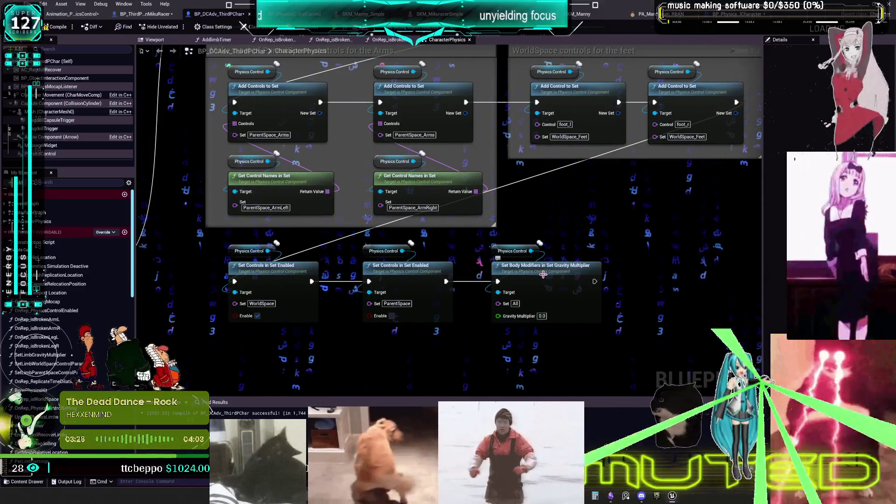
scroll(511, 210, "down", 3)
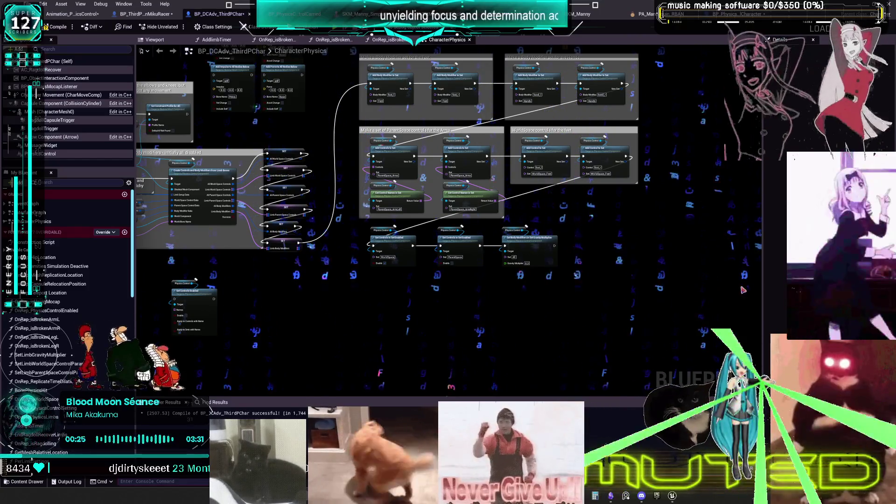
scroll(382, 148, "up", 2)
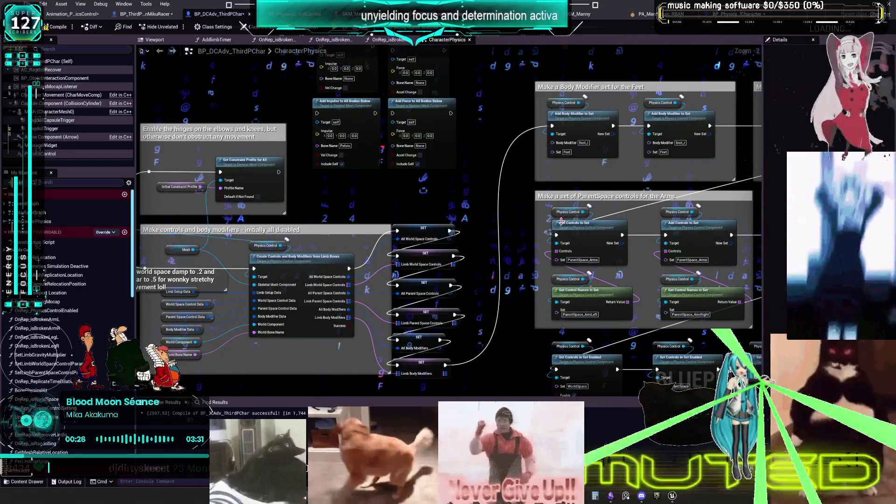
scroll(352, 203, "up", 2)
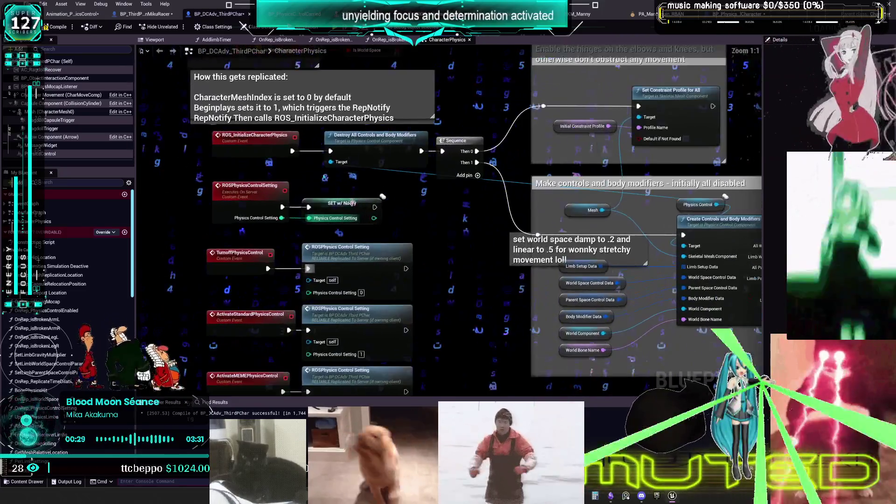
left_click_drag(269, 259, 277, 228)
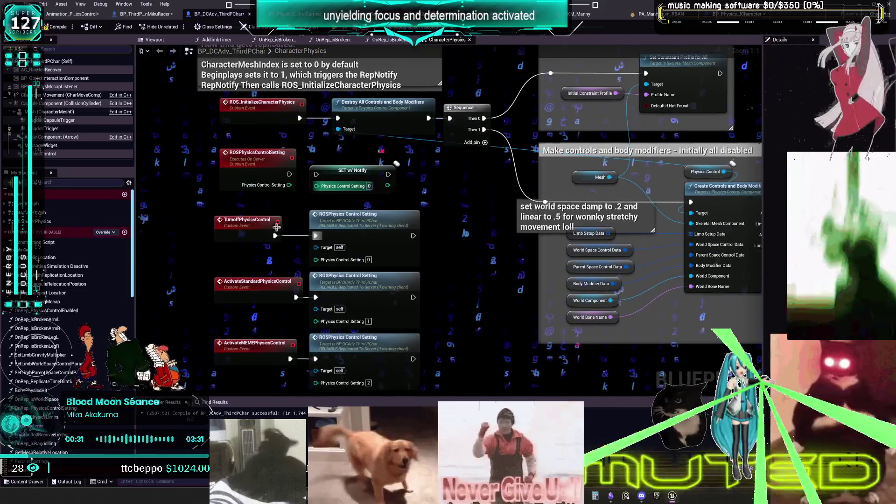
left_click_drag(301, 152, 307, 279)
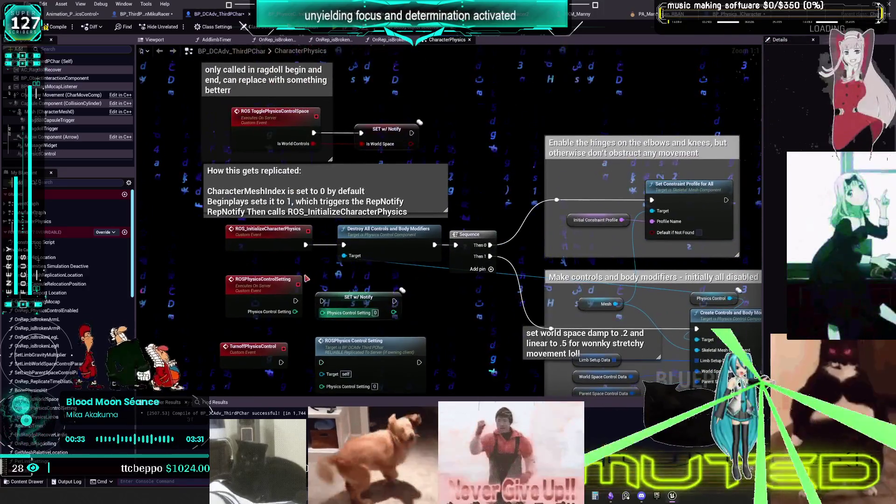
left_click(142, 18)
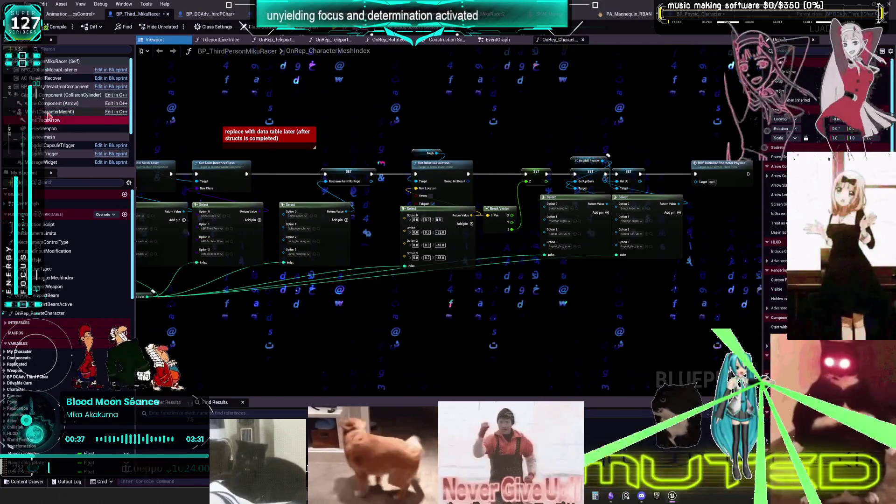
Select the Mesh (CharacterMesh0) component and open its Physics Asset Override, PHAT_MikuRacer2.
left_click(46, 113)
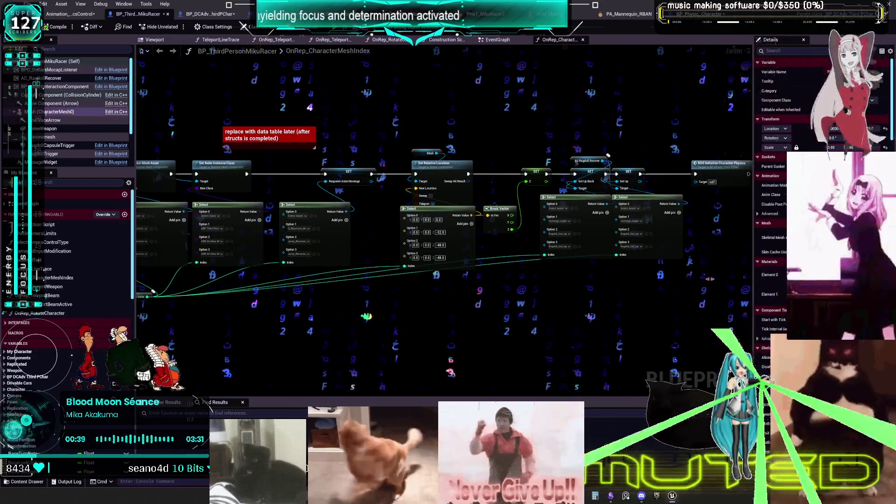
left_click_drag(709, 279, 536, 276)
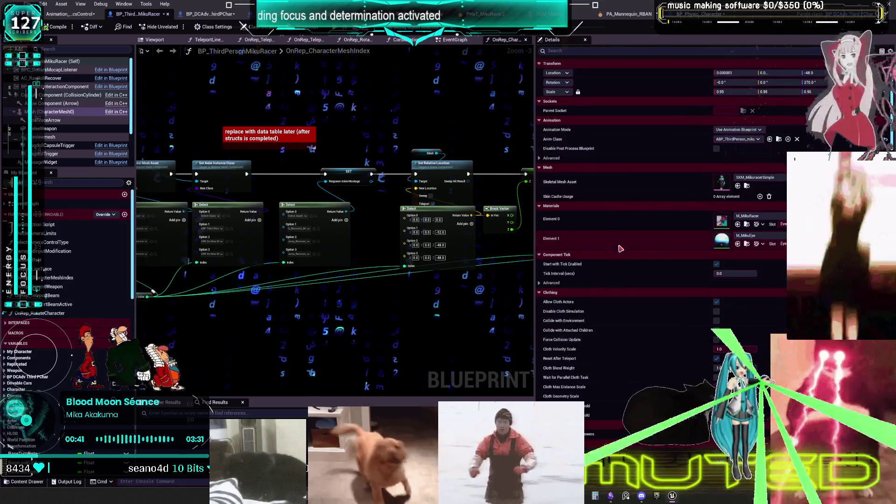
scroll(621, 249, "down", 15)
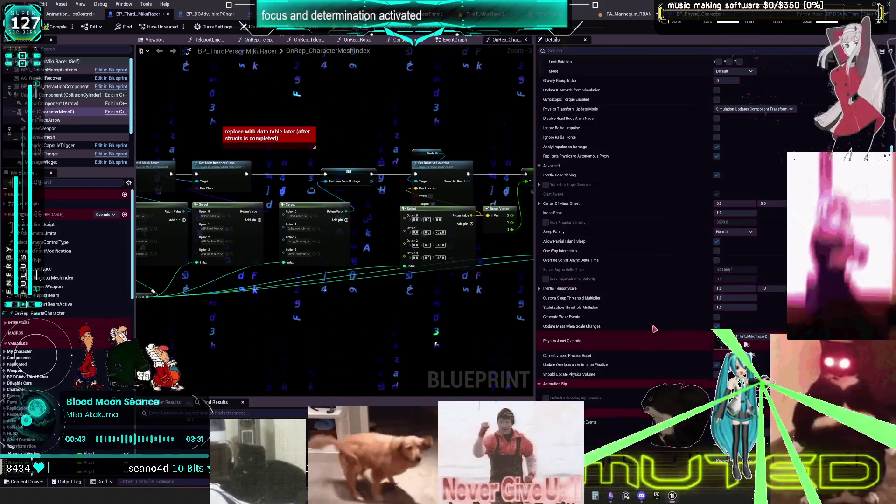
scroll(655, 330, "down", 3)
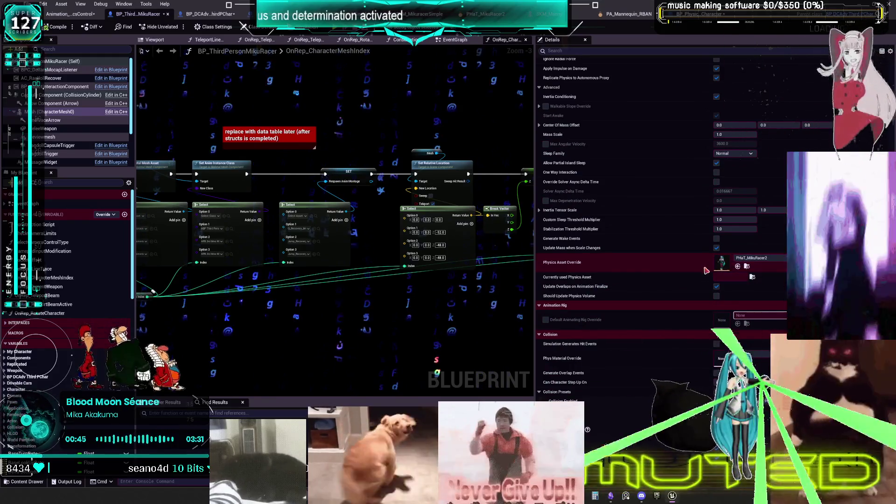
scroll(705, 267, "down", 1)
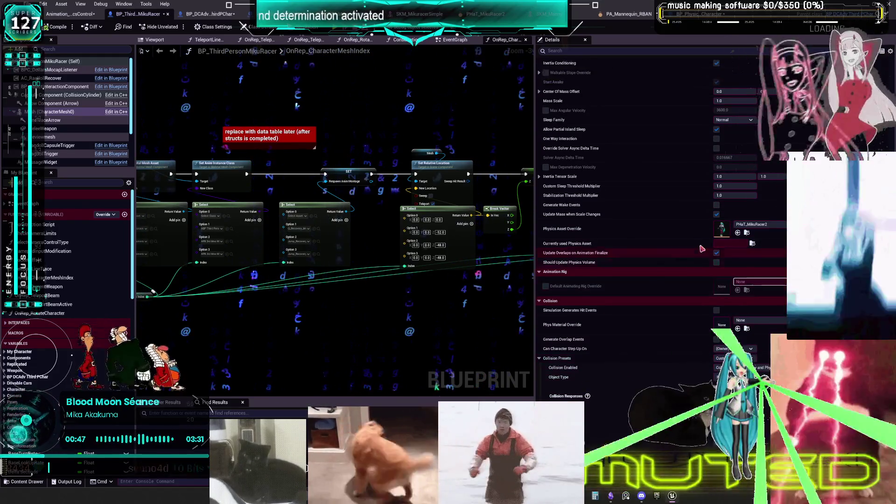
scroll(701, 249, "down", 10)
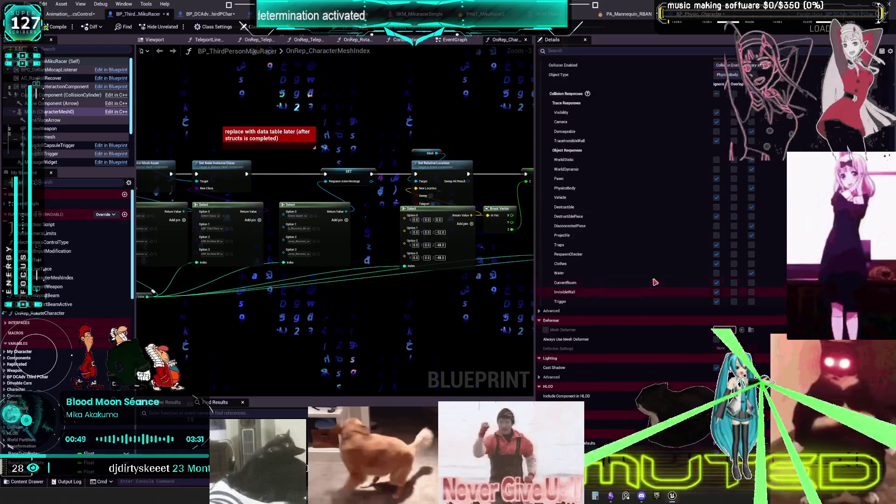
scroll(655, 283, "up", 11)
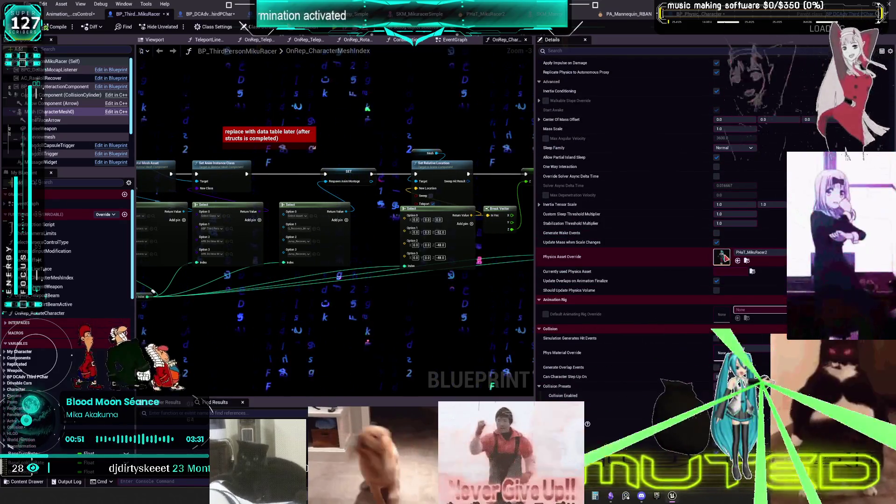
double_click(724, 257)
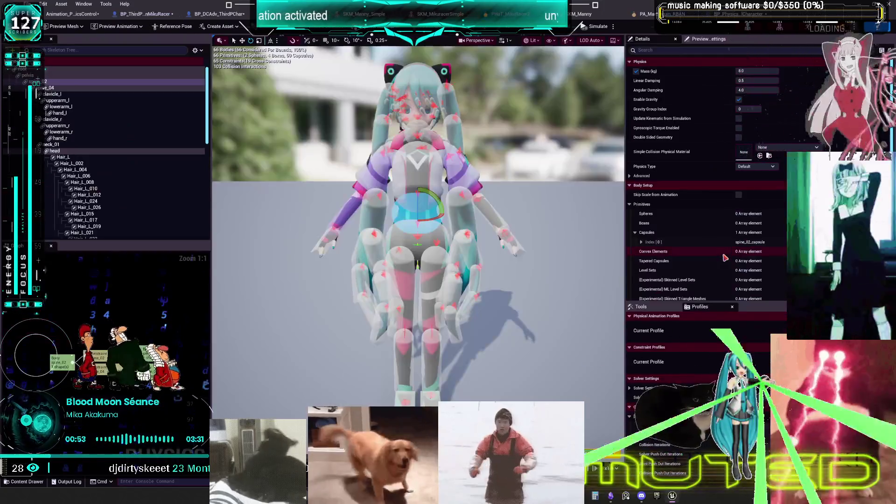
Inspect the physics bodies for the left hand, Hair_L_021, bangs_003, thigh_l and calf_l.
left_click(59, 113)
left_click(60, 138)
scroll(94, 187, "down", 2)
left_click(84, 188)
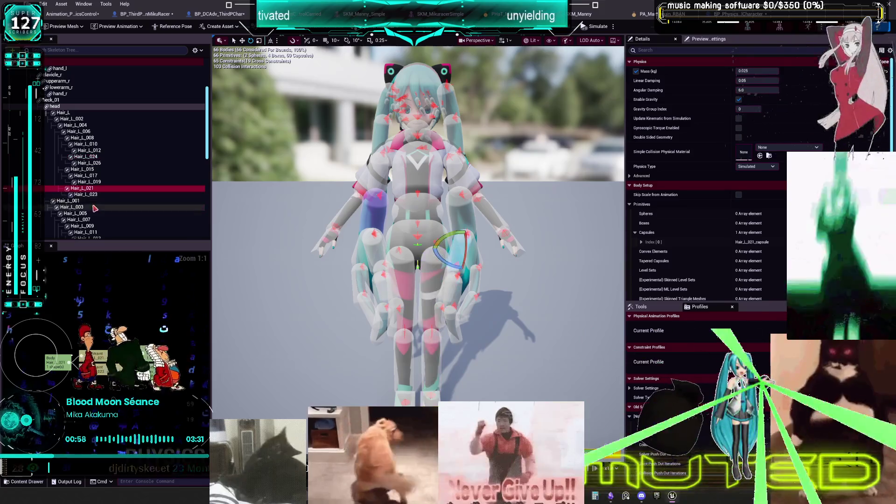
scroll(95, 208, "down", 5)
left_click(79, 194)
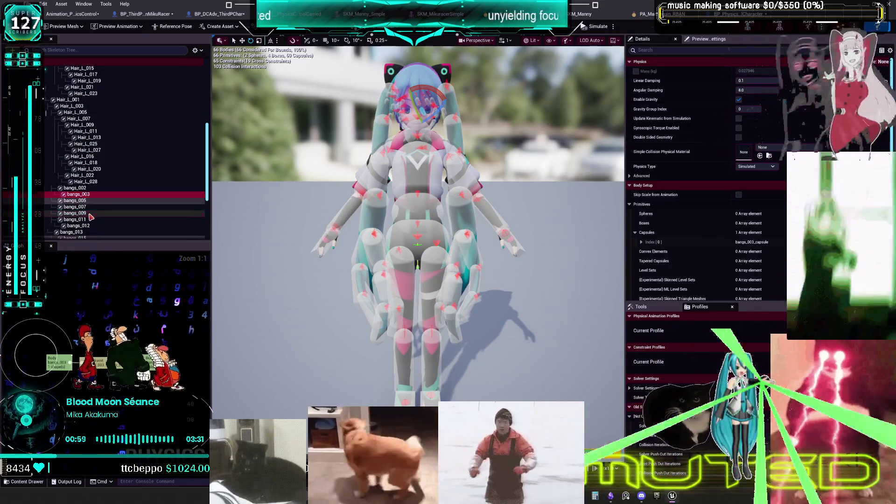
scroll(91, 217, "down", 4)
left_click(89, 223)
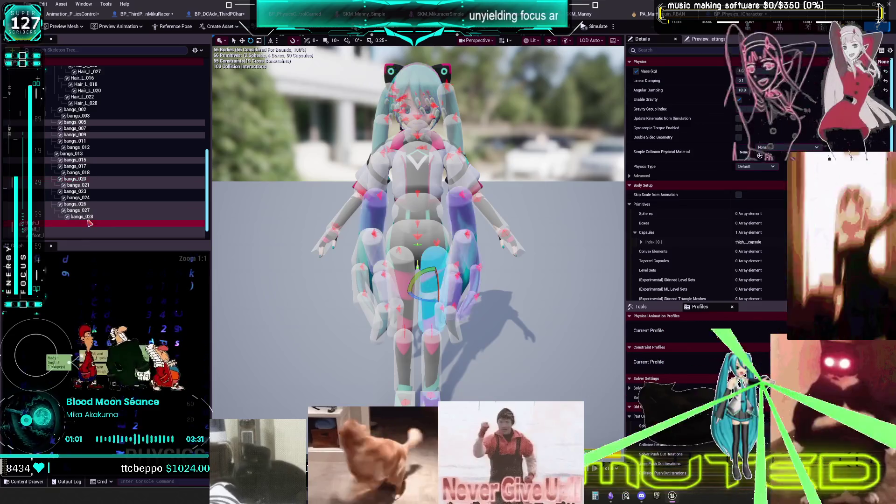
scroll(90, 224, "down", 1)
left_click(89, 210)
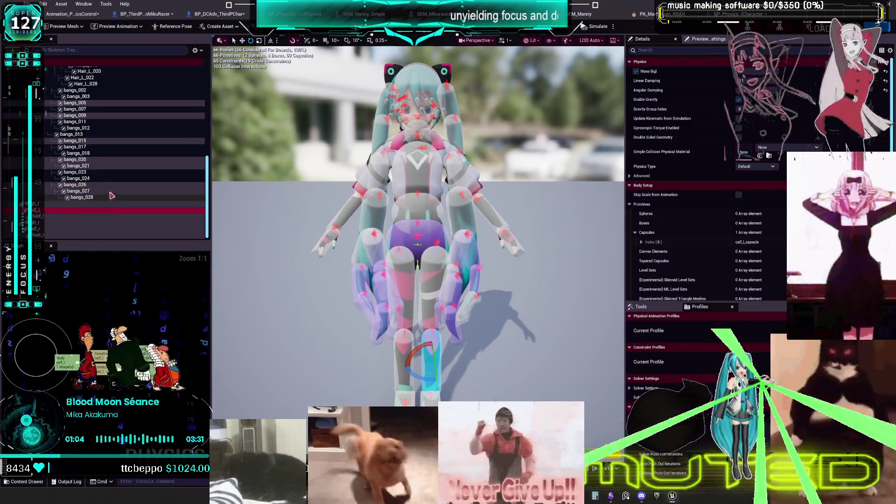
scroll(111, 195, "up", 3)
Check the Manny skeletal mesh, then switch to BP_PhysicsControlCharacter's Event Graph.
left_click(364, 13)
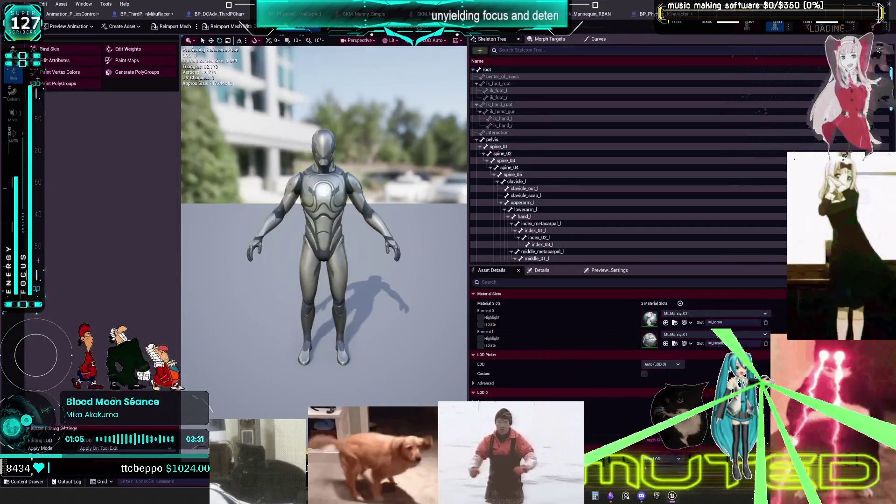
left_click(591, 14)
left_click(420, 13)
left_click(590, 13)
left_click(294, 14)
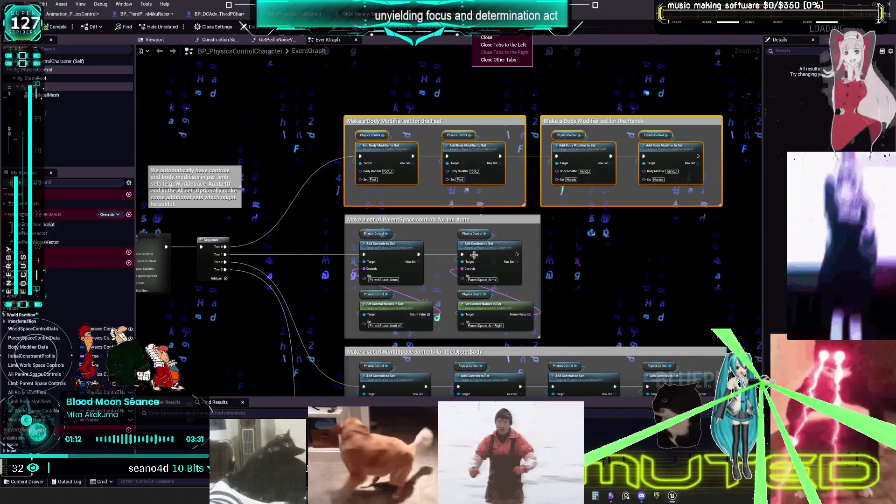
Deselect the Feet and Hands comment groups, visit the level editor, then return to BP_ThirdPersonMikuRacer.
left_click(339, 259)
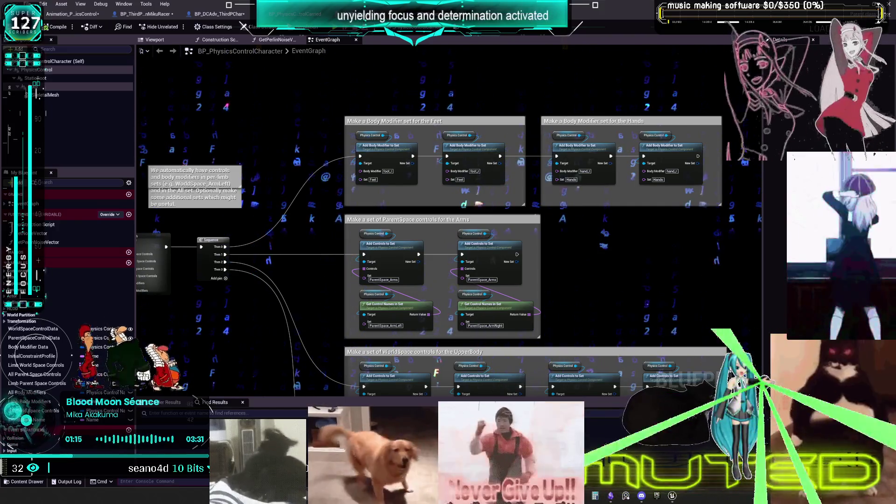
left_click(68, 15)
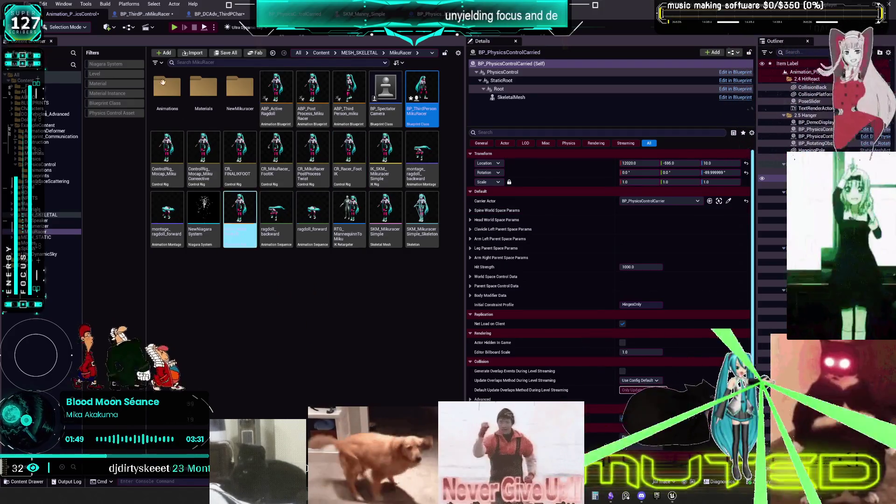
left_click(145, 14)
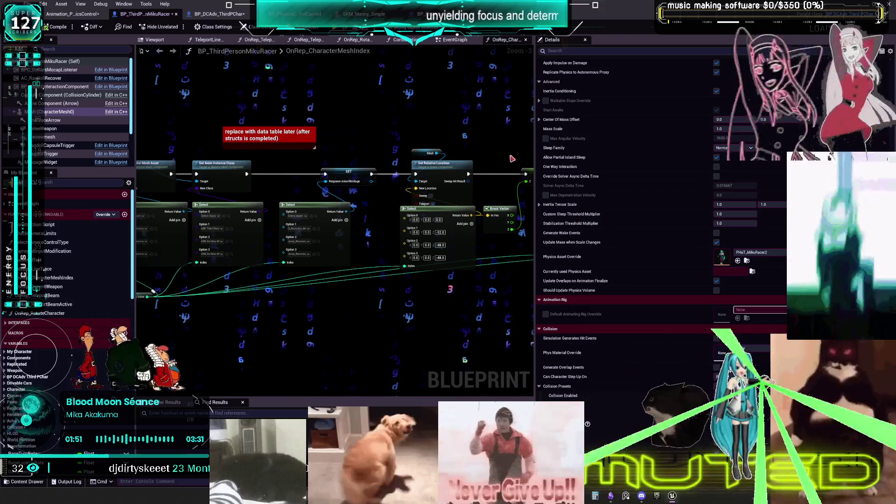
Widen the graph and move the OnRep_CharacterMeshIndex entry node to the right.
left_click_drag(538, 158, 687, 158)
scroll(401, 127, "up", 3)
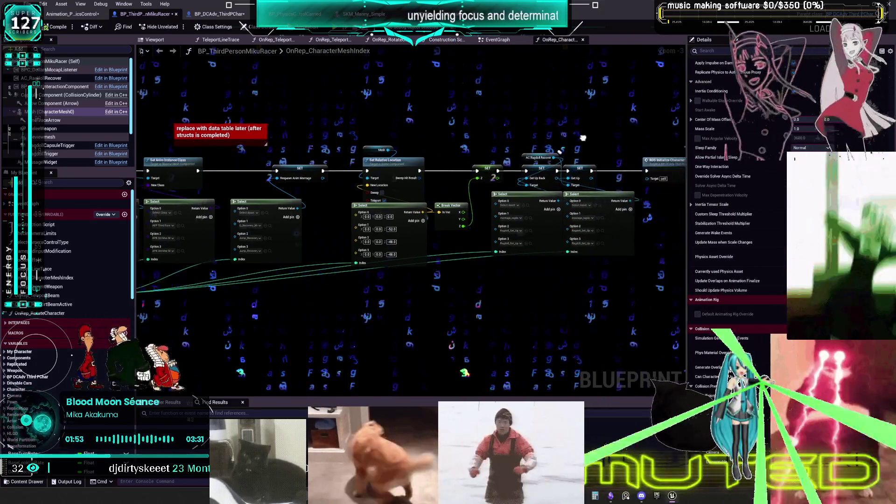
left_click_drag(171, 207, 467, 215)
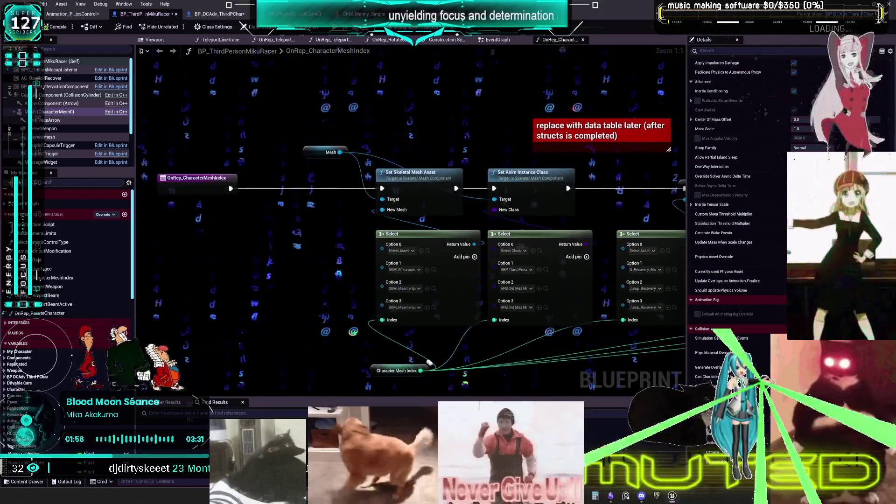
left_click_drag(204, 178, 325, 178)
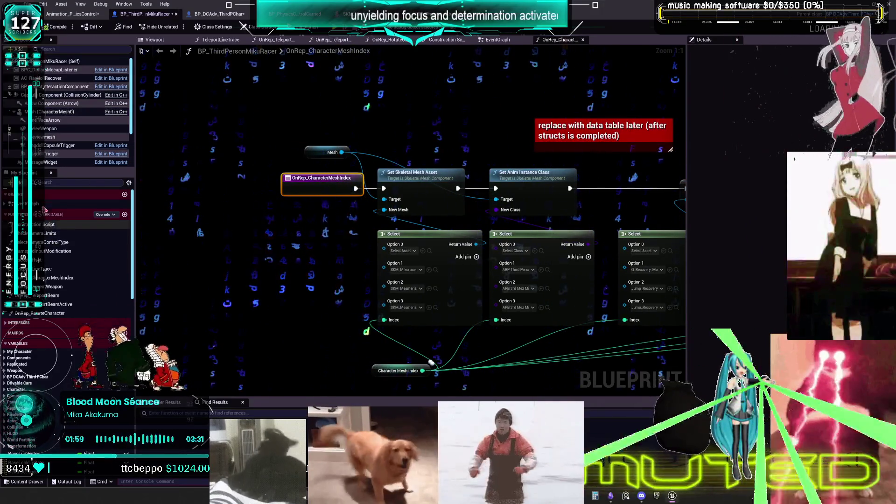
Return to the EventGraph and pan to the 'not really quite setup yet' spectator-camera section.
key("alt+Left")
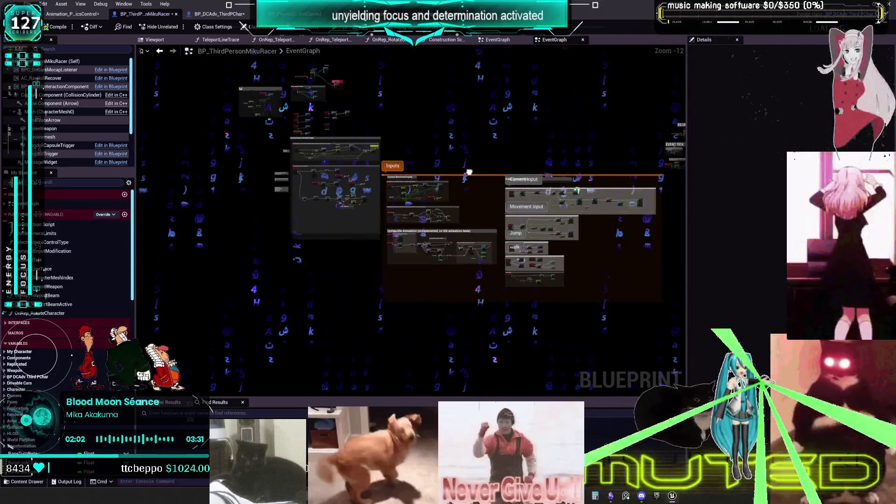
scroll(335, 173, "up", 8)
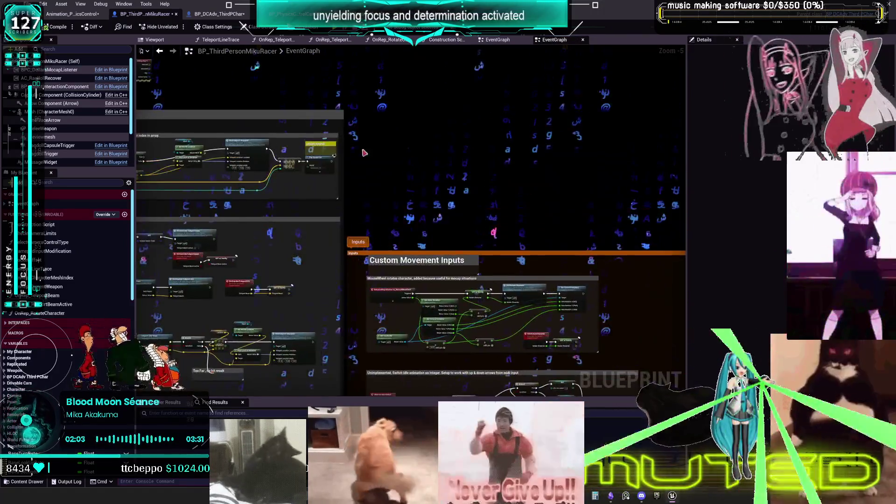
scroll(365, 166, "up", 3)
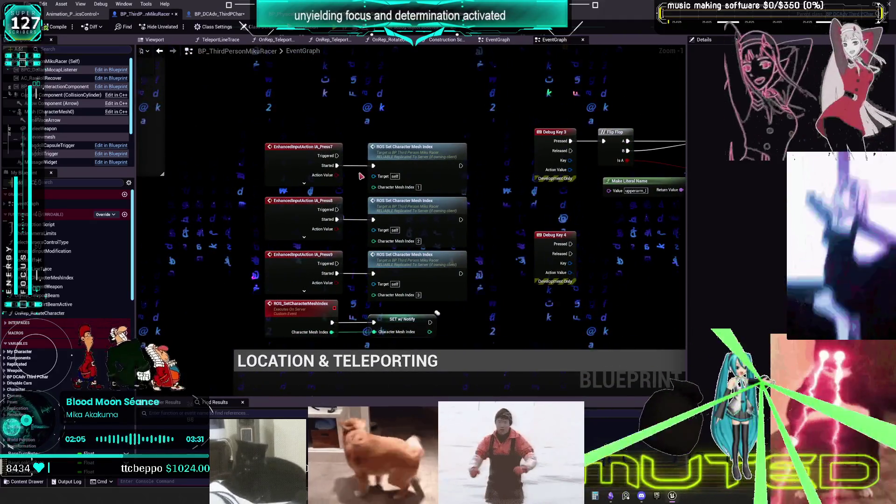
scroll(361, 176, "up", 1)
scroll(399, 342, "down", 5)
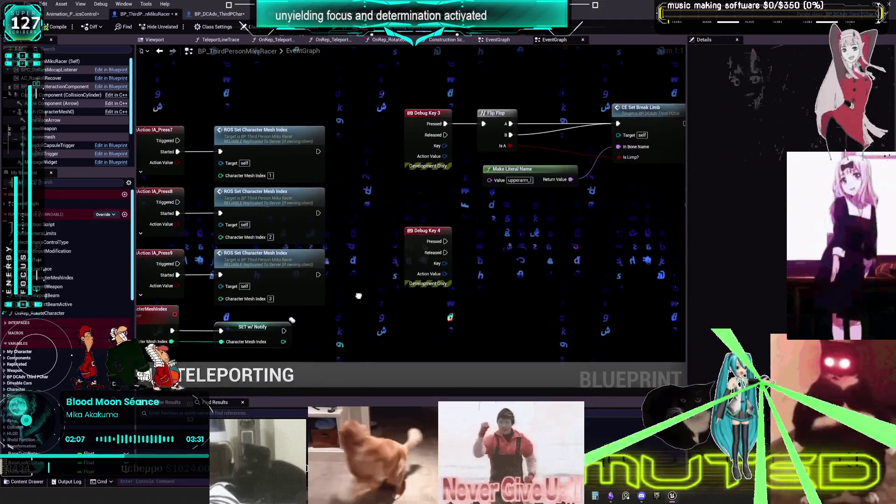
scroll(423, 238, "up", 4)
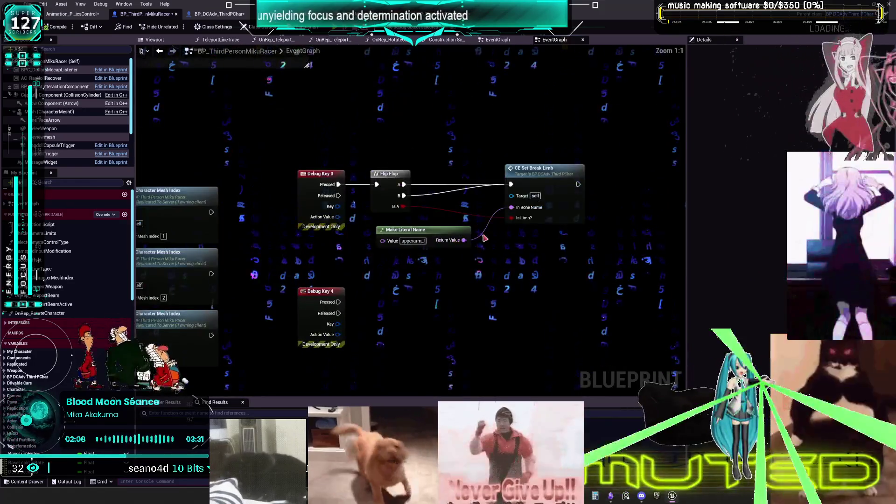
scroll(526, 187, "down", 6)
scroll(443, 313, "up", 5)
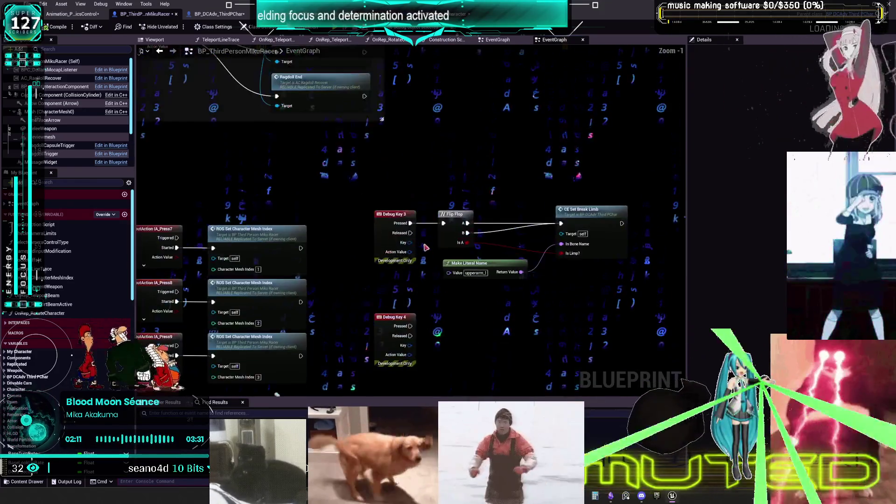
scroll(485, 238, "down", 6)
left_click_drag(485, 238, 457, 173)
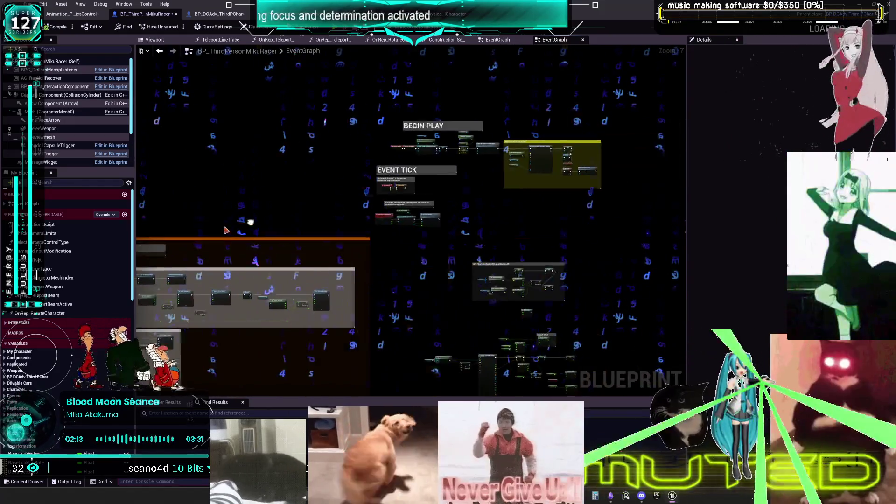
scroll(456, 173, "up", 3)
scroll(477, 210, "up", 3)
left_click_drag(476, 210, 152, 236)
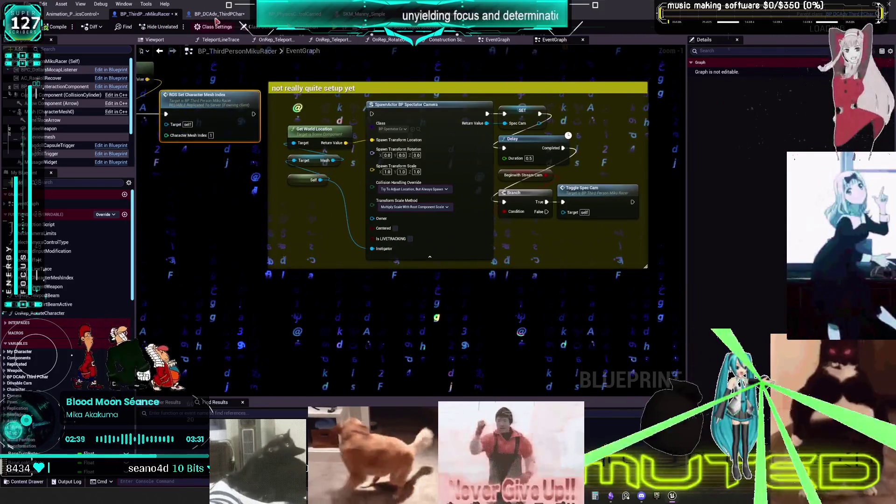
left_click(223, 15)
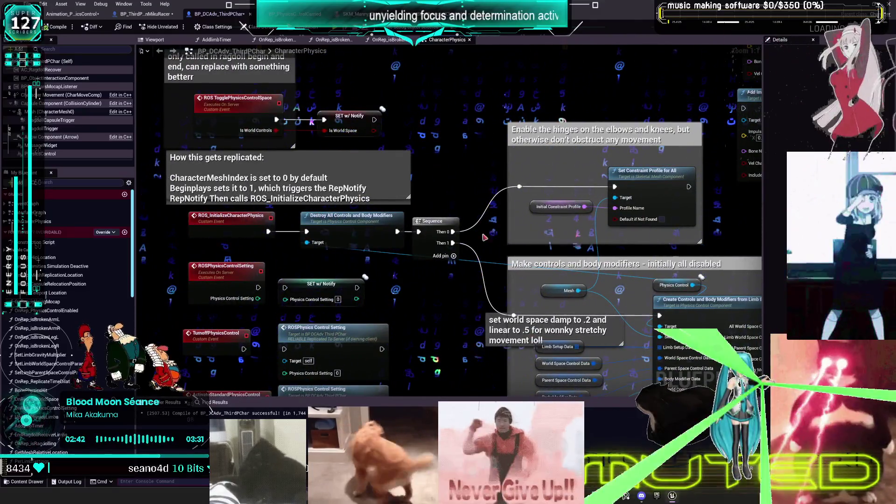
Pan across the CharacterPhysics graph to the Set Controls nodes and compile the blueprint.
left_click_drag(478, 212, 268, 176)
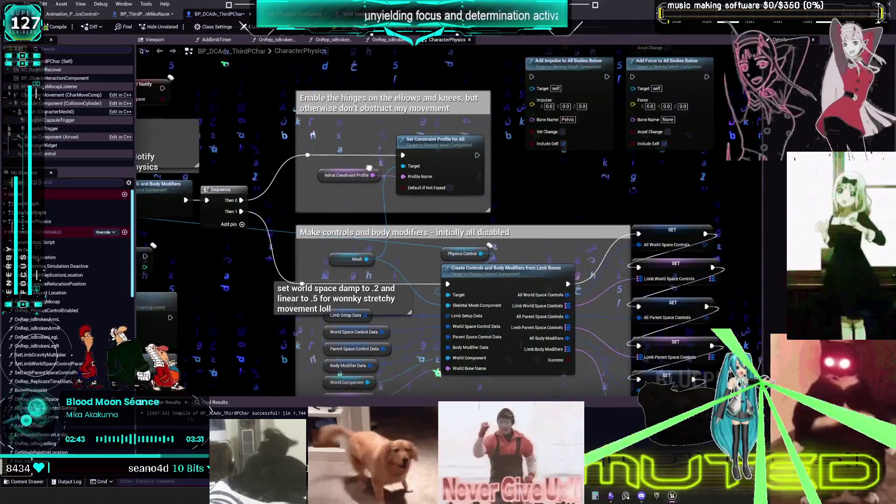
mouse_move(383, 290)
left_mouse_down()
mouse_move(625, 306)
mouse_move(602, 233)
left_mouse_up()
left_click_drag(314, 359, 317, 276)
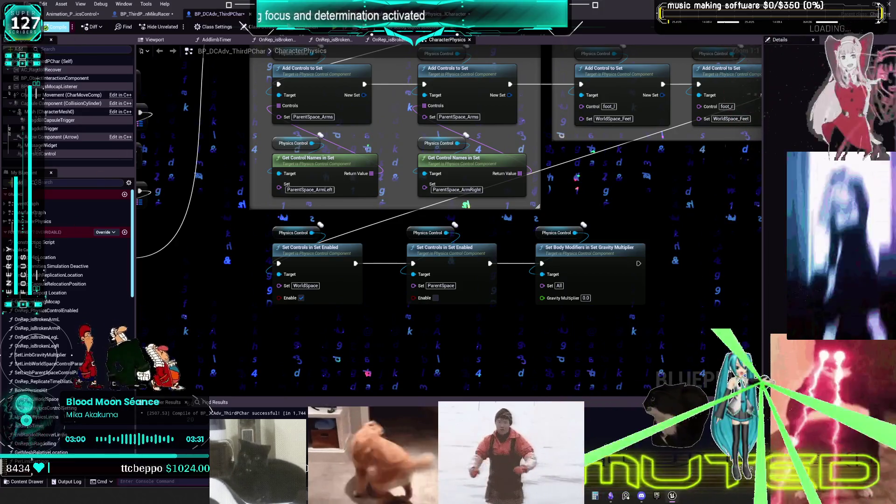
left_click(55, 26)
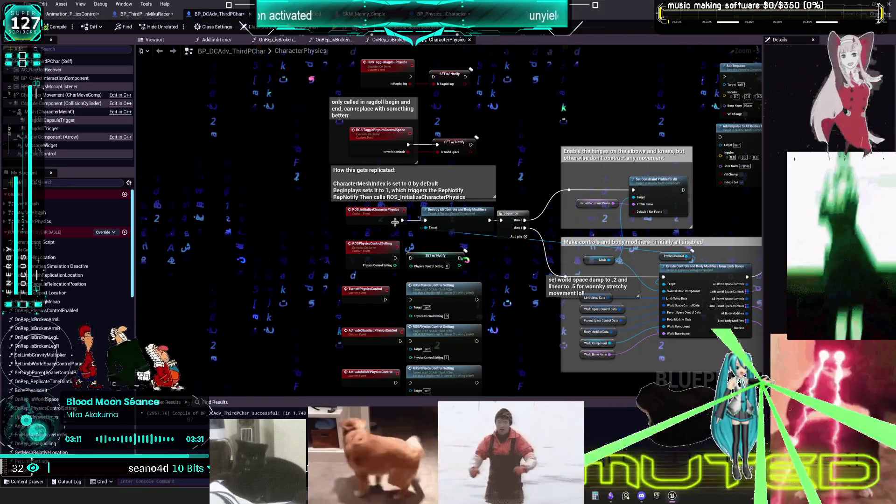
Open the OnRep_PhysicsControlEnabled function from the My Blueprint functions list.
left_click(37, 213)
scroll(87, 321, "down", 3)
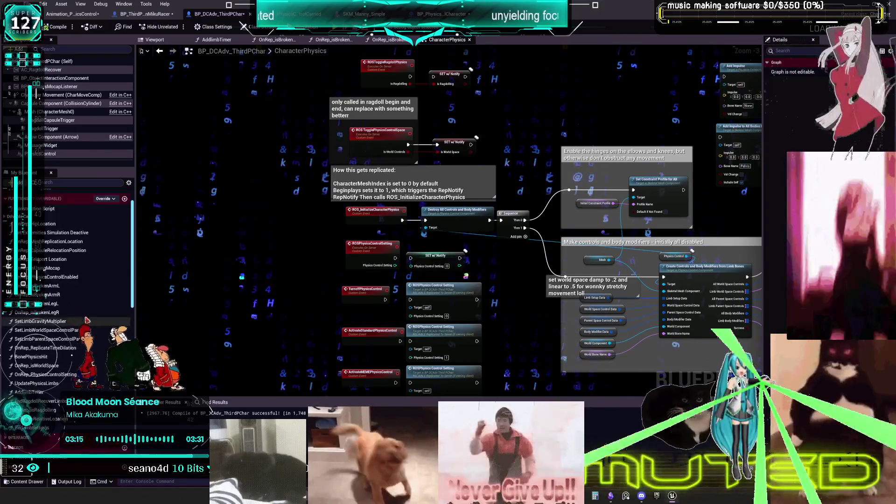
scroll(87, 321, "down", 3)
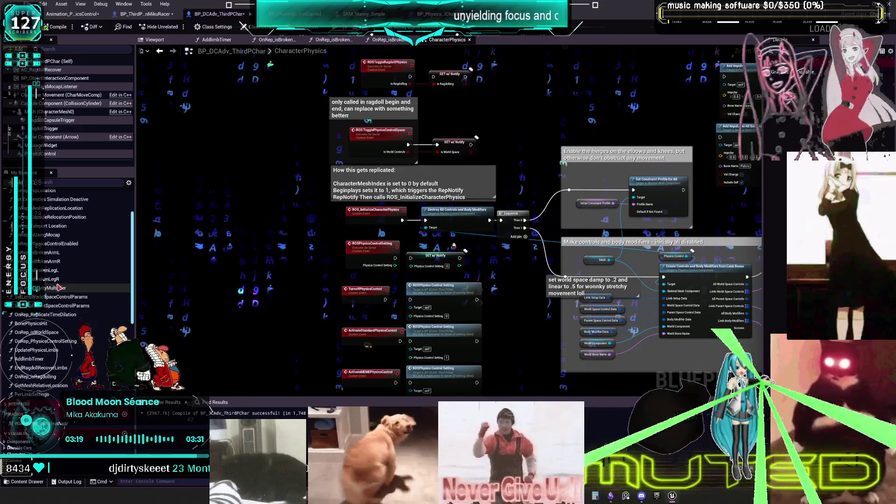
scroll(58, 286, "up", 2)
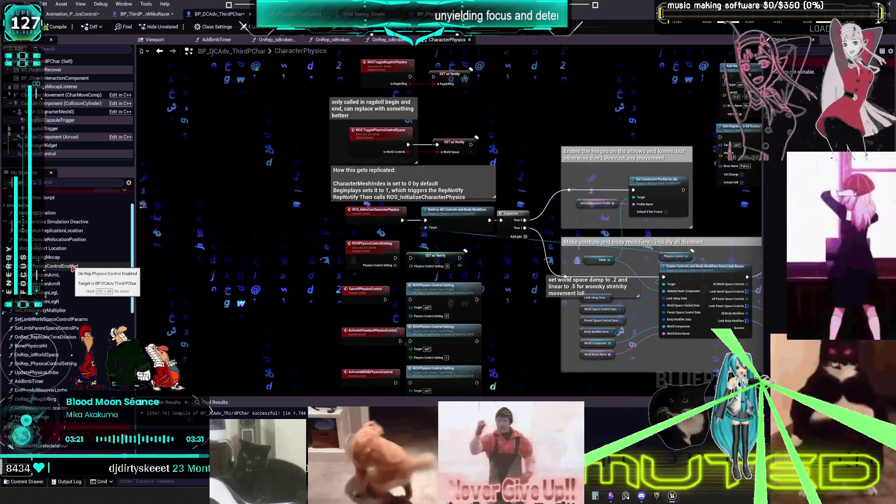
double_click(70, 266)
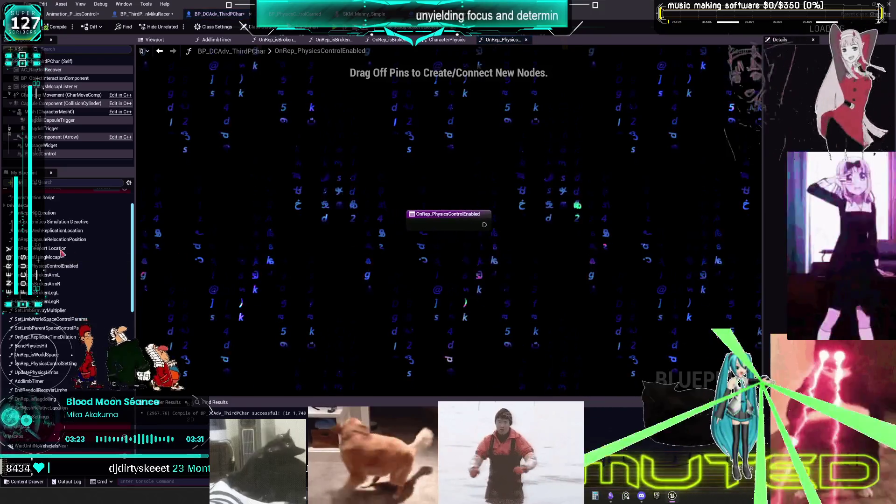
Browse OnRep_HipLocation, Set Extremities Simulation Deactive, OnRep_MeshReplicationLocation and the broken-arm functions.
double_click(49, 213)
double_click(56, 222)
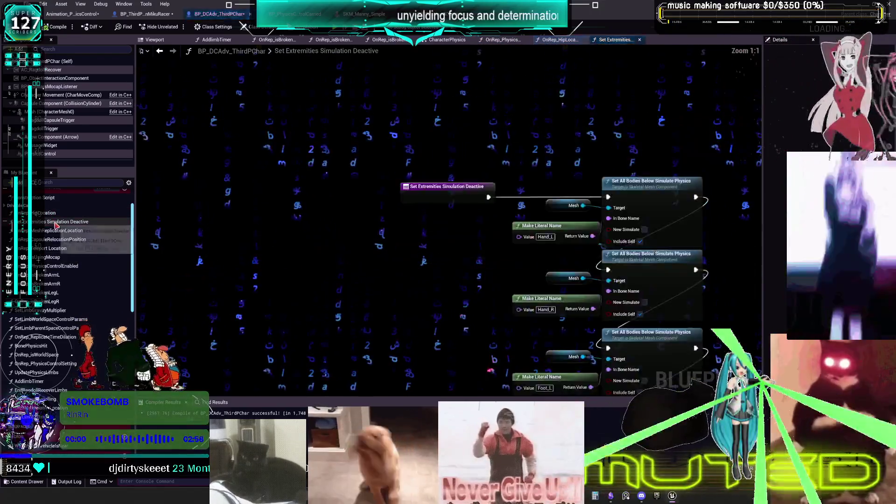
left_click(65, 231)
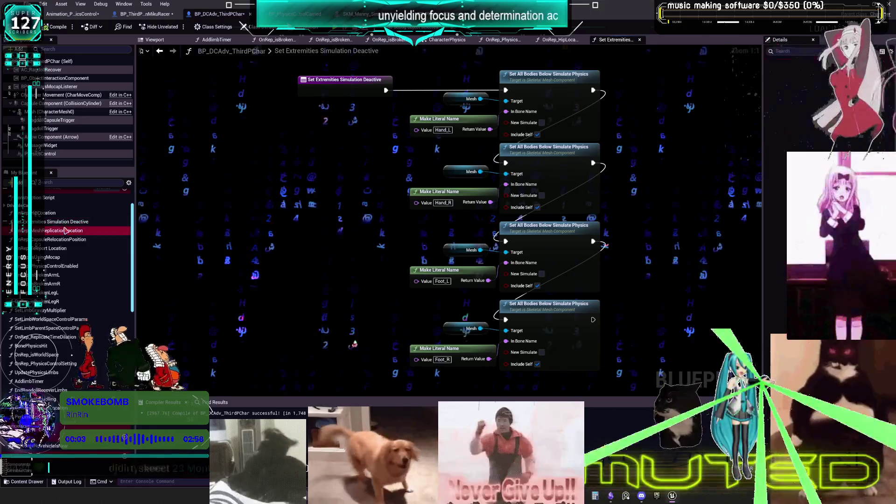
double_click(66, 231)
double_click(61, 239)
double_click(56, 248)
double_click(54, 257)
double_click(53, 275)
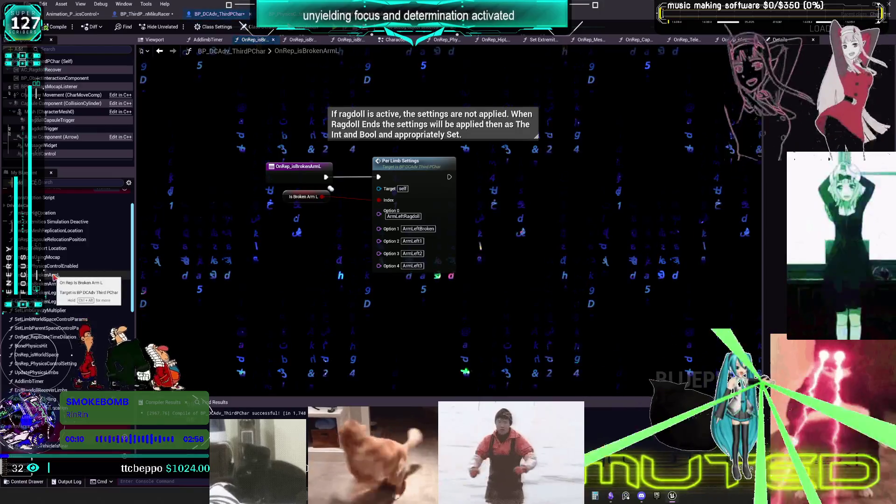
double_click(55, 284)
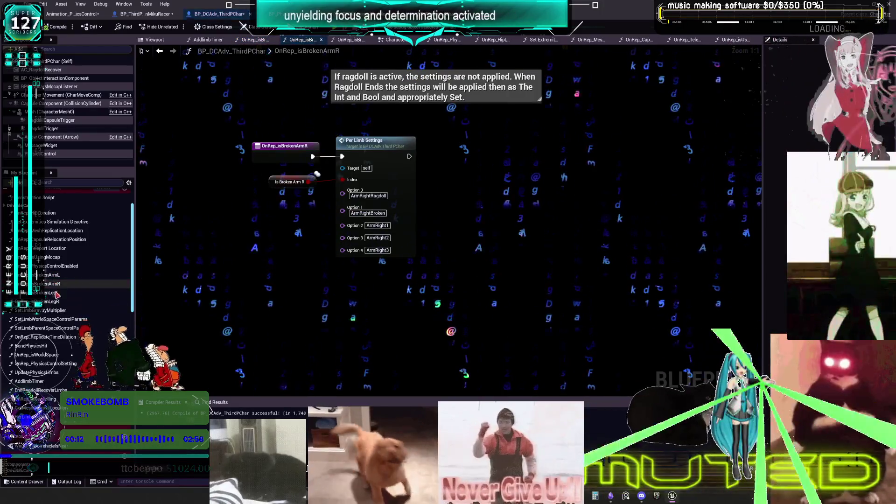
Browse SetLimbGravityMultiplier, OnRep_ReplicateTimeDilation and BonePhysicsHit, ending on OnRep_isWorldSpace.
left_click(56, 293)
double_click(56, 311)
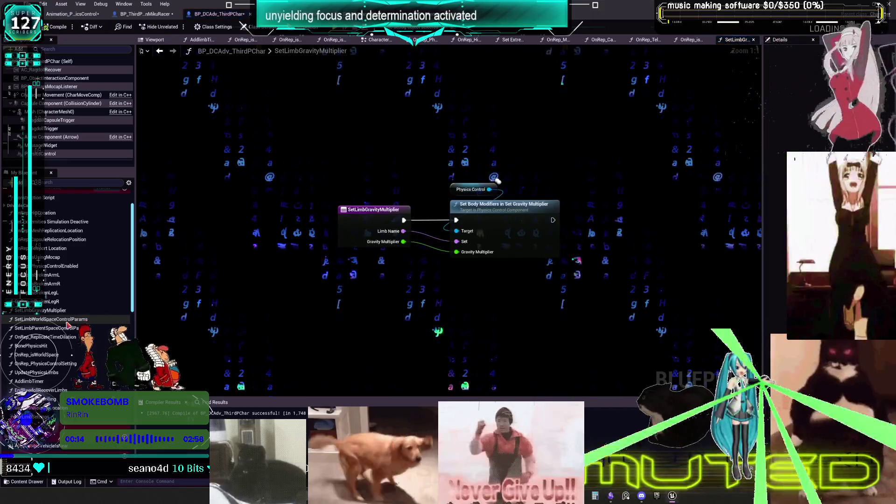
double_click(56, 319)
double_click(56, 328)
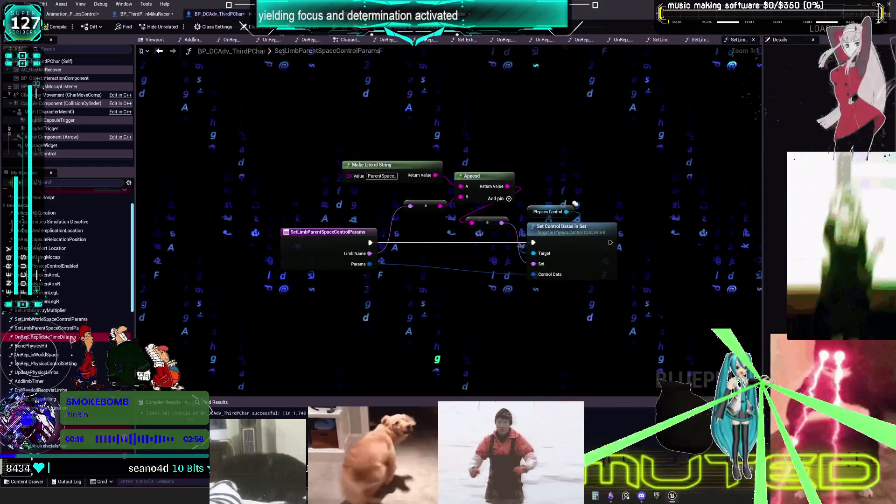
double_click(56, 337)
double_click(68, 346)
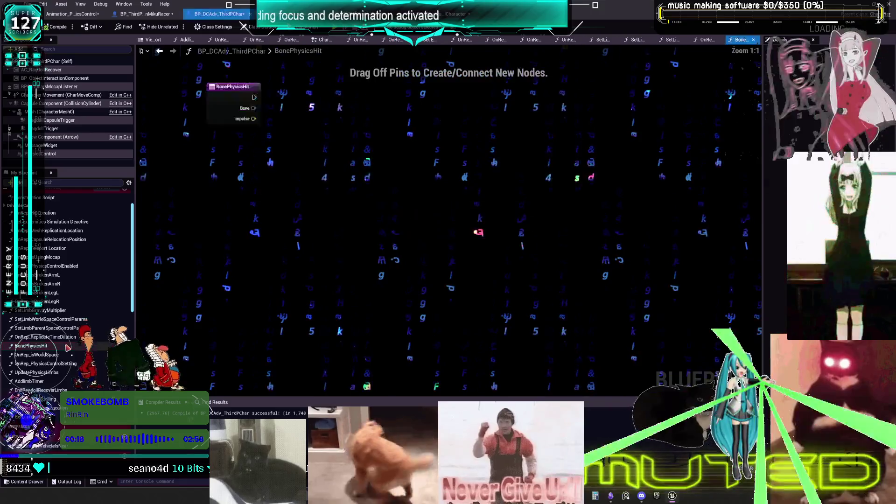
double_click(56, 355)
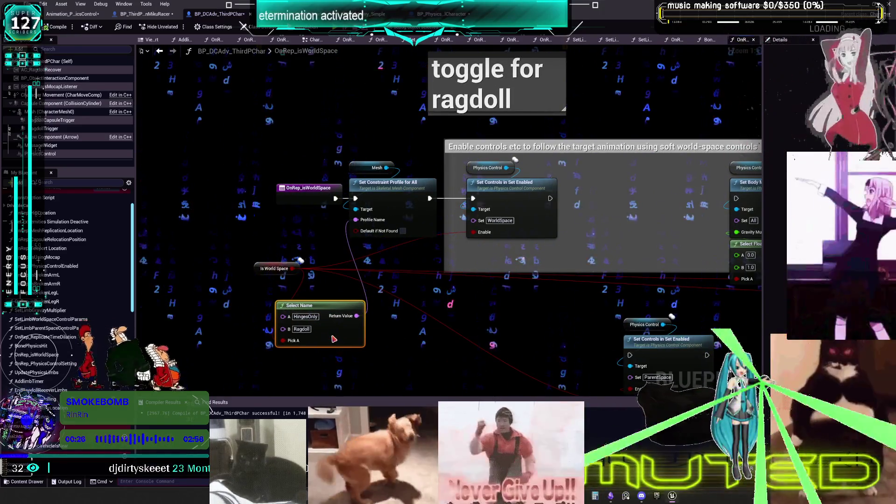
Move Select Name up under Set Constraint Profile and lower the Is World Space getter.
left_click_drag(334, 338, 350, 340)
left_click_drag(394, 314, 405, 277)
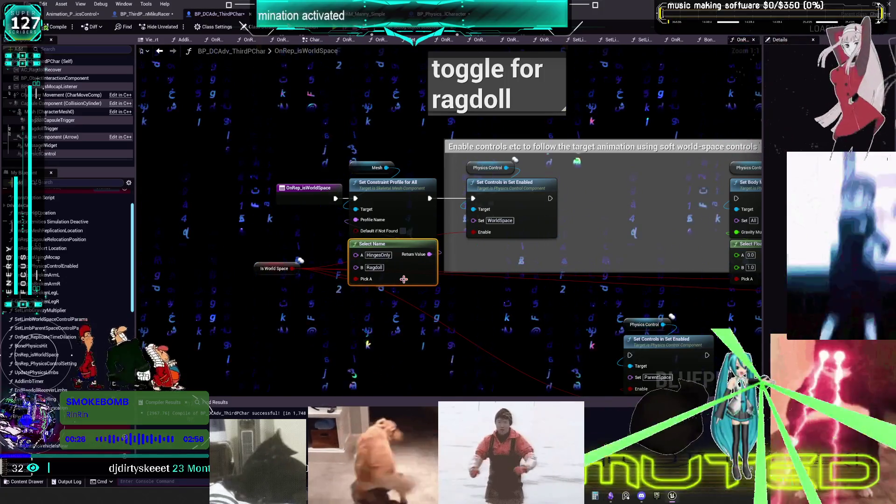
left_click_drag(257, 301, 263, 319)
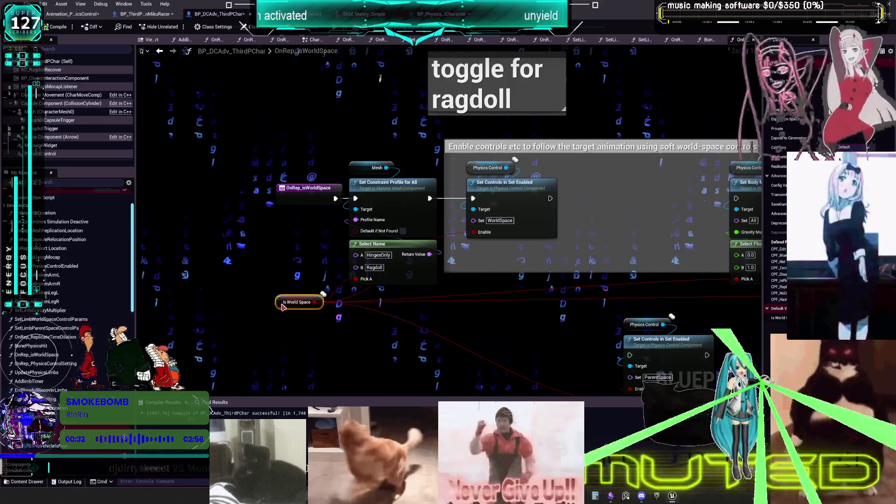
left_click_drag(310, 331, 308, 329)
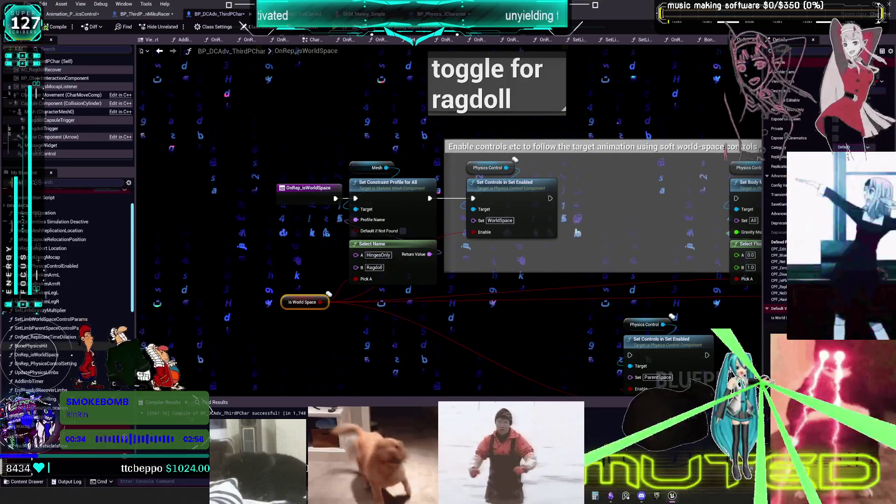
right_click(54, 71)
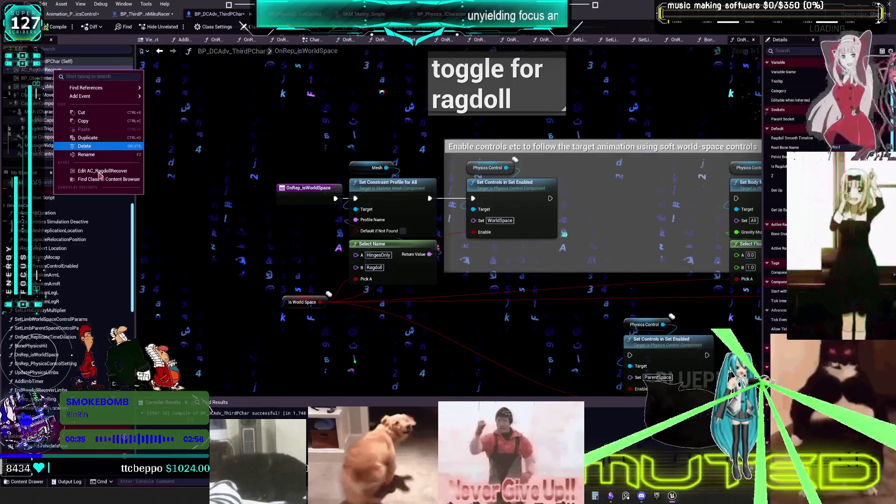
In AC_RagdollRecover, paste the character cast and wire a SET Is World Space (false) after MC Ragdoll End.
left_click(103, 173)
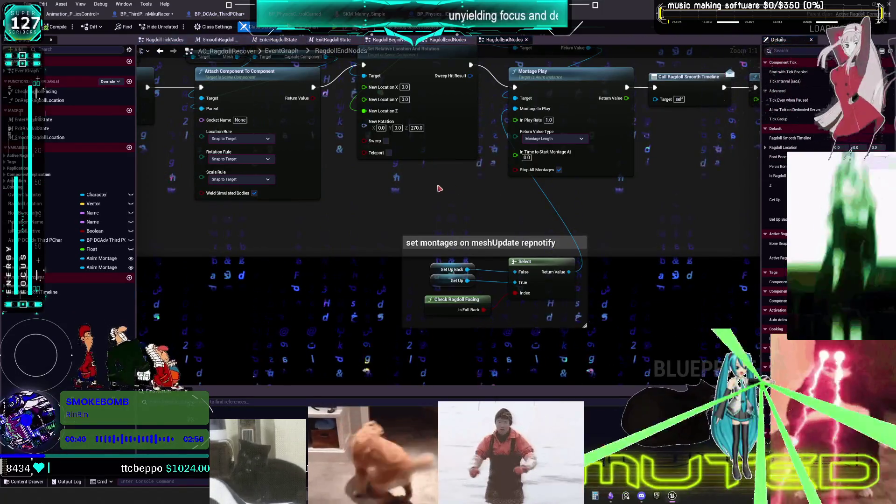
mouse_move(481, 155)
left_mouse_down()
mouse_move(467, 136)
mouse_move(485, 140)
mouse_move(413, 167)
mouse_move(205, 196)
left_mouse_up()
mouse_move(537, 159)
left_mouse_down()
mouse_move(141, 167)
mouse_move(243, 206)
left_mouse_up()
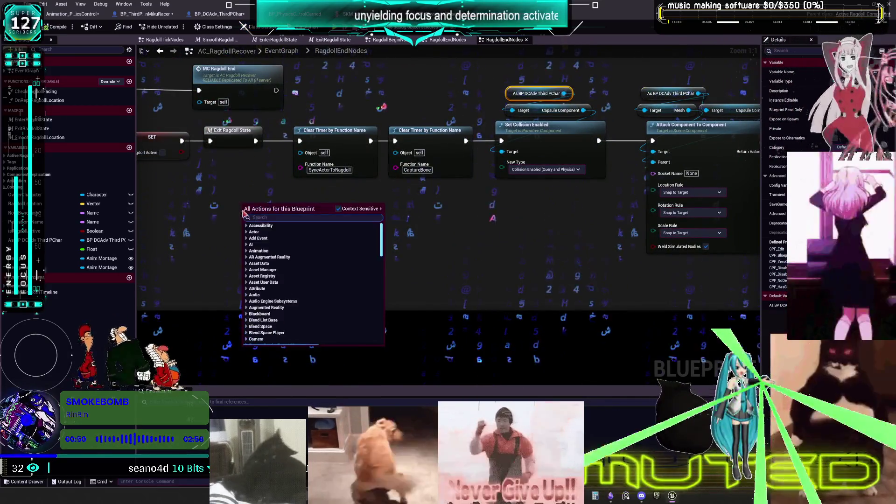
key("Escape")
key("ctrl+v")
left_click_drag(311, 222, 326, 294)
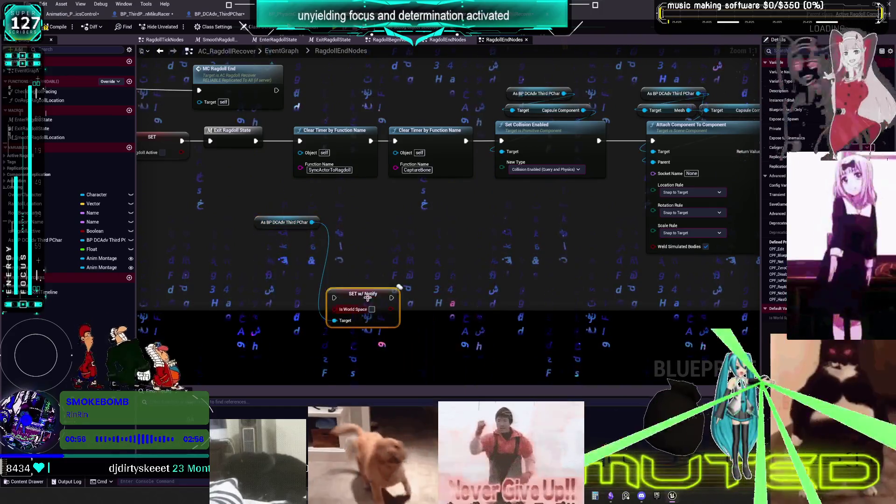
Review the RagdollEnd nodes through the montage and delay, then enter the RagdollBeginNodes graph.
left_click_drag(321, 231, 596, 300)
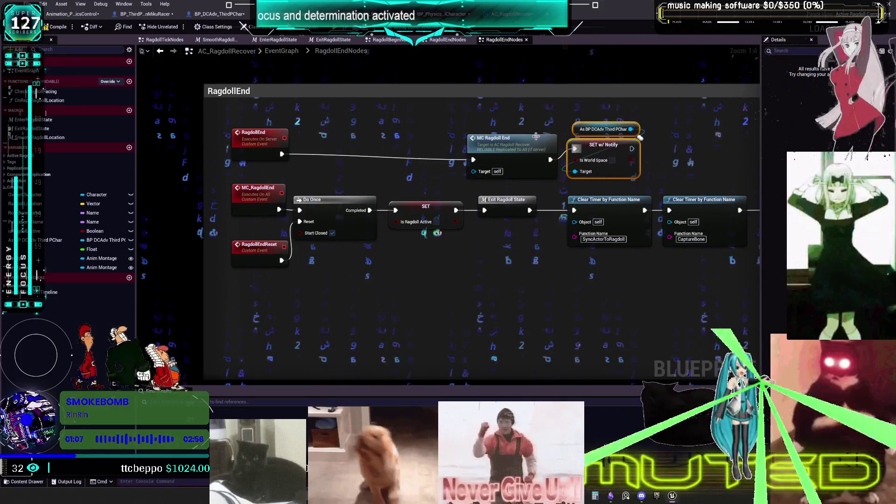
left_click_drag(512, 138, 479, 155)
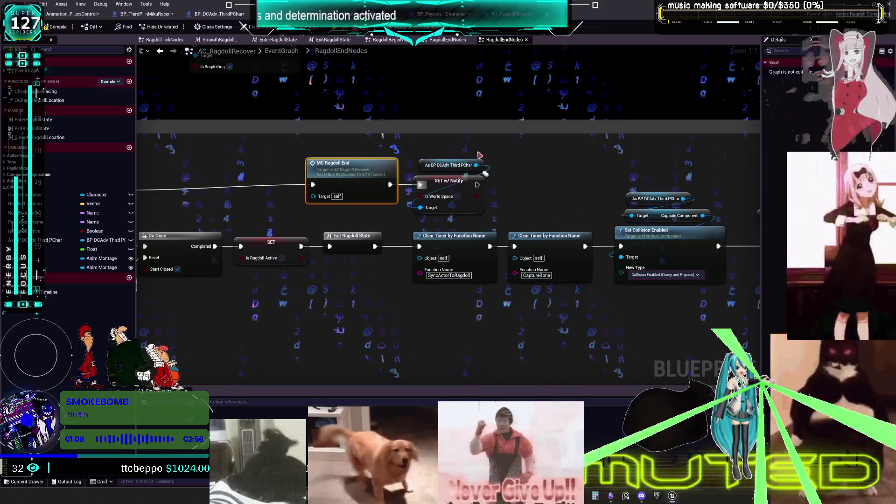
mouse_move(468, 191)
left_mouse_down()
mouse_move(293, 193)
mouse_move(387, 166)
mouse_move(503, 170)
left_mouse_up()
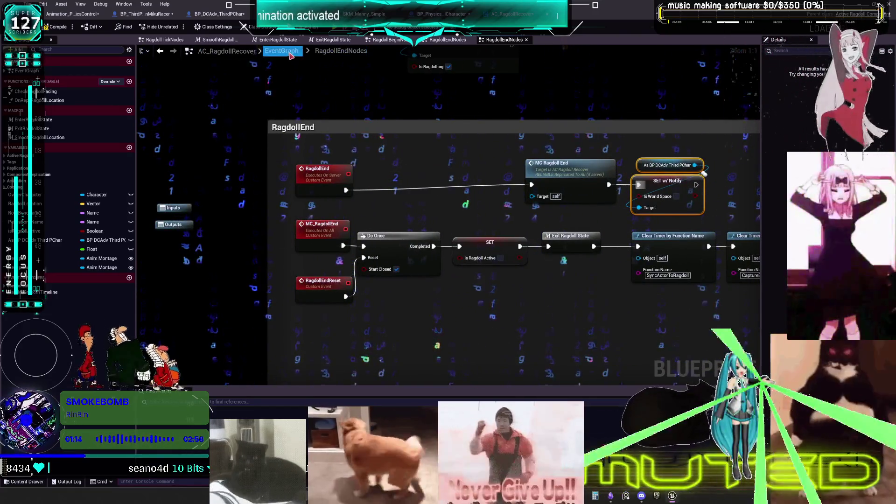
left_click(290, 55)
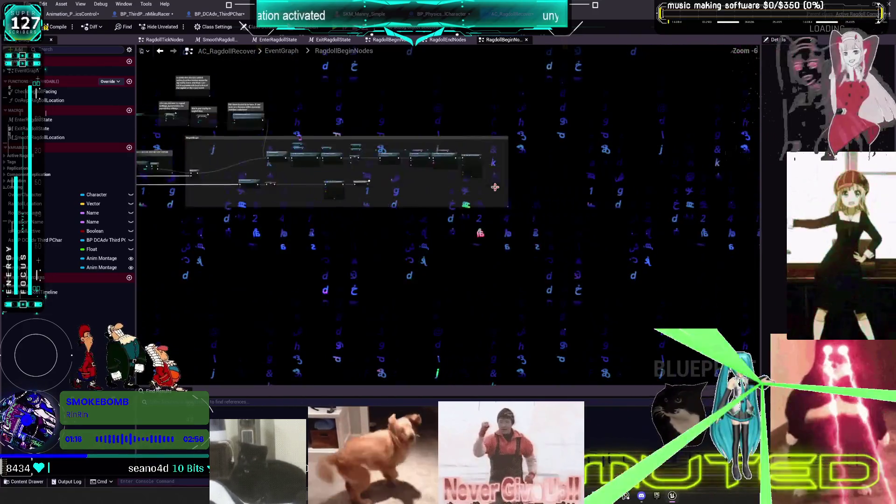
double_click(357, 185)
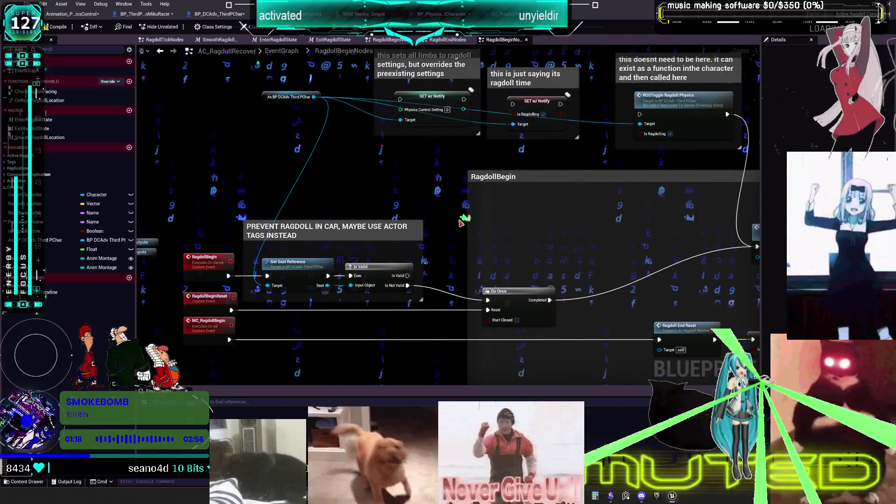
Paste the cast and SET Is World Space nodes and wire them after MC Ragdoll Begin.
key("ctrl+v")
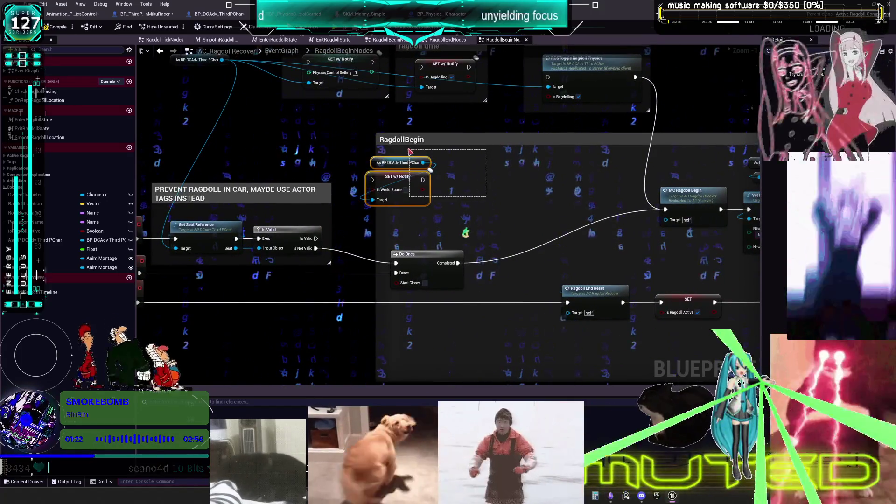
left_click_drag(494, 188, 457, 183)
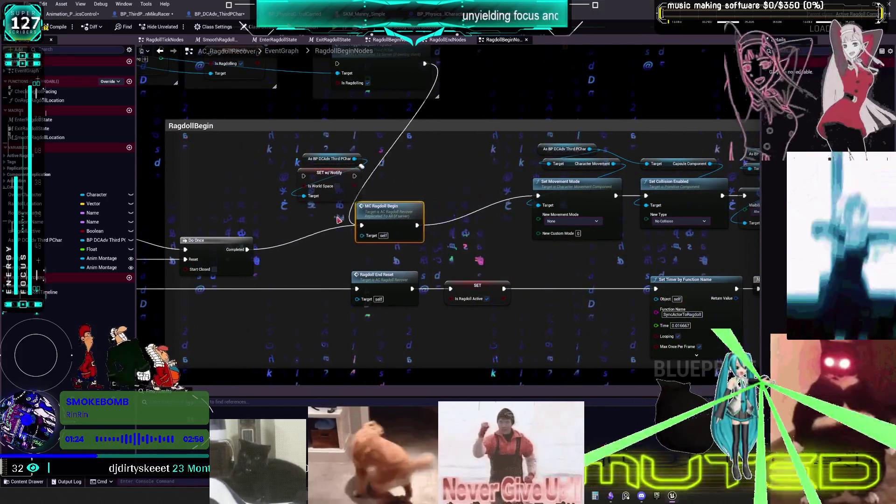
mouse_move(234, 196)
left_mouse_down()
mouse_move(533, 168)
mouse_move(325, 198)
left_mouse_up()
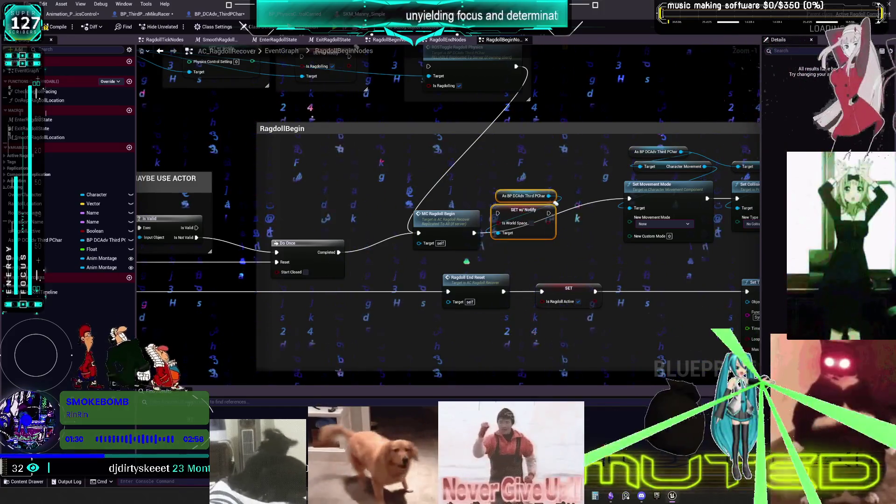
left_click_drag(556, 204, 582, 173)
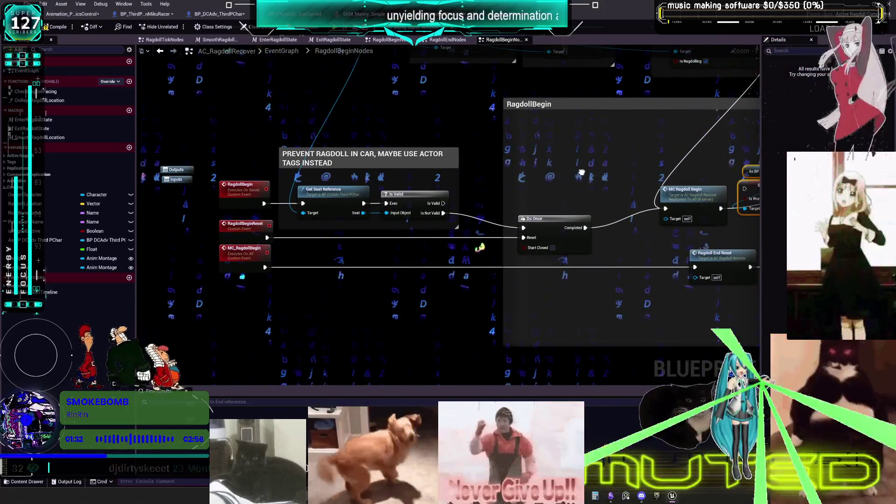
left_click_drag(582, 173, 303, 191)
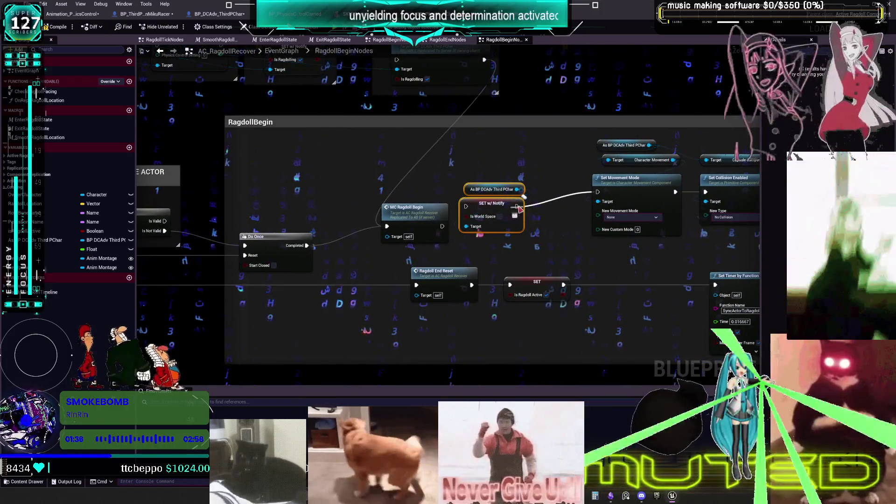
left_click_drag(434, 225, 470, 207)
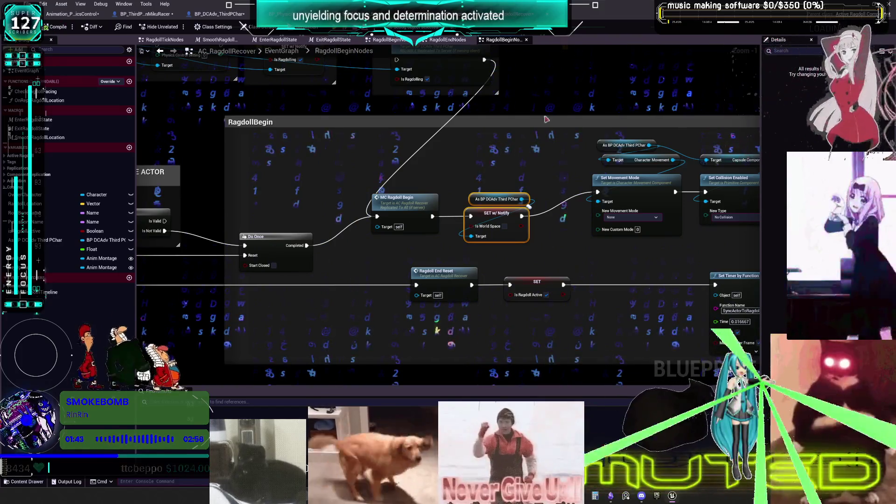
Start a play test, then return to the component's event graph at the RagdollEnd section.
key("alt+p")
key("alt+Tab")
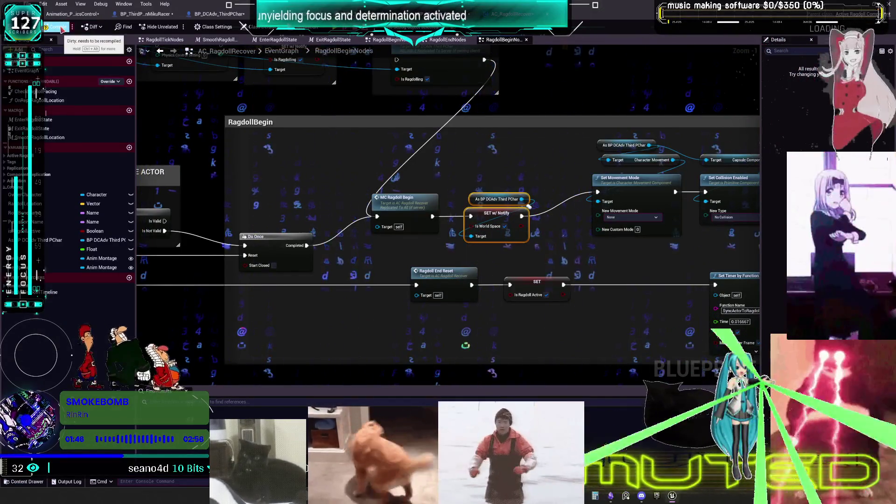
left_click_drag(373, 175, 597, 179)
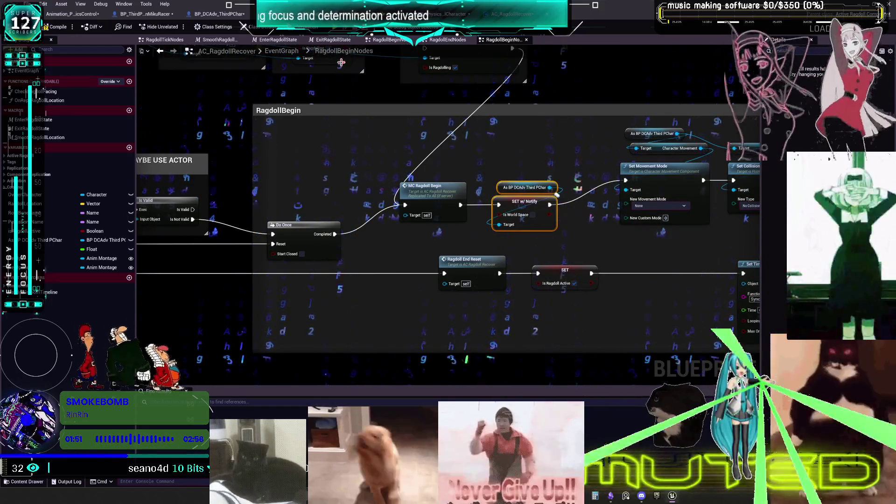
left_click(283, 52)
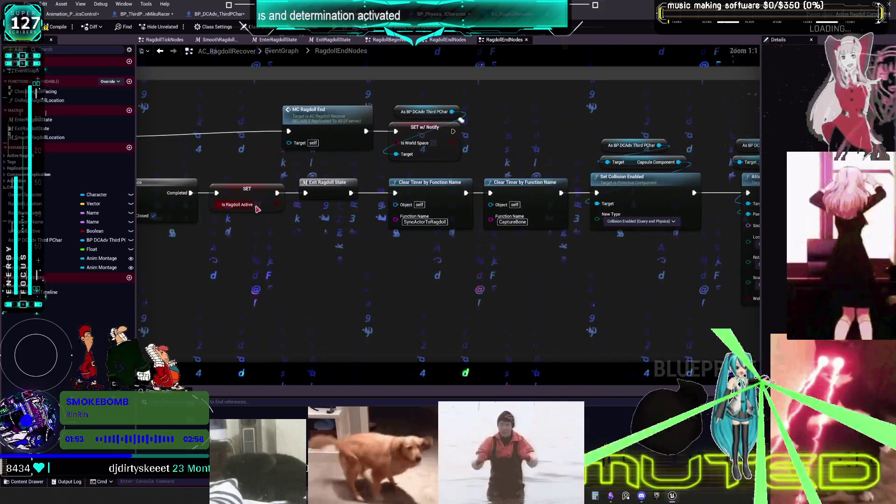
left_click_drag(257, 209, 438, 216)
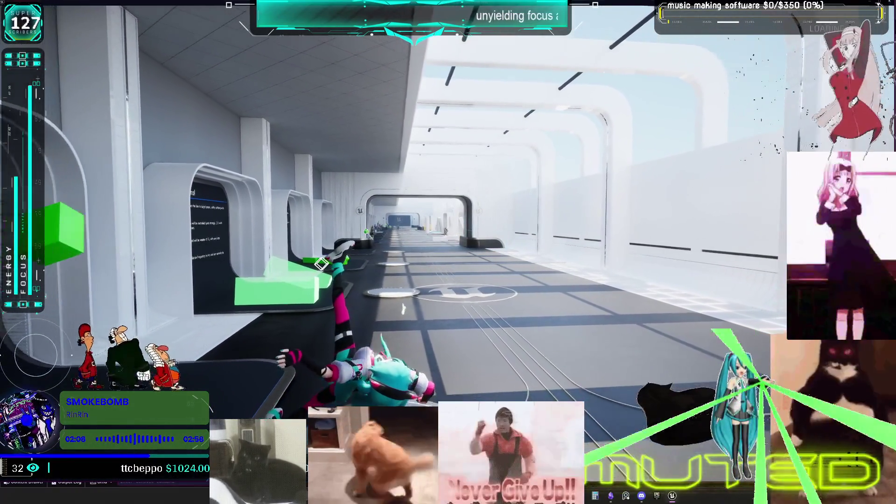
Stop the ragdoll play test and return to BP_PhysicsControlCharacter's EventGraph.
key("Escape")
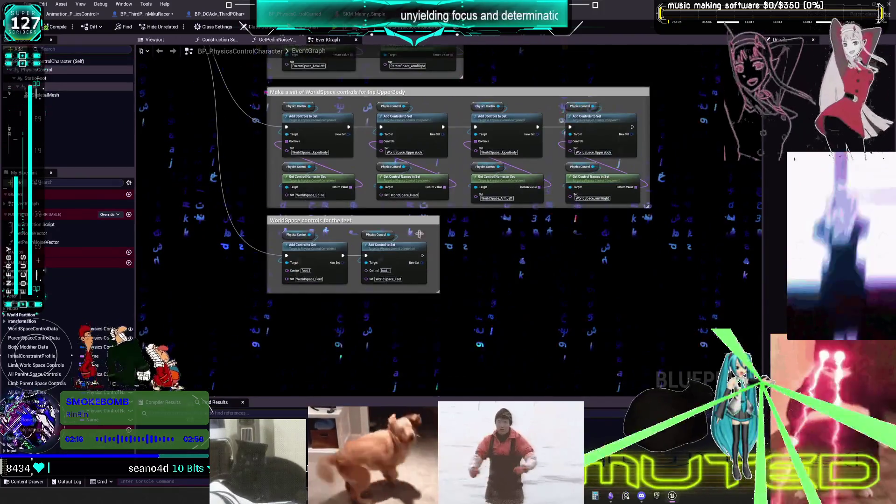
Bring the OnRep_isWorldSpace graph into view and compile the character blueprint.
scroll(473, 253, "down", 1)
scroll(268, 180, "up", 2)
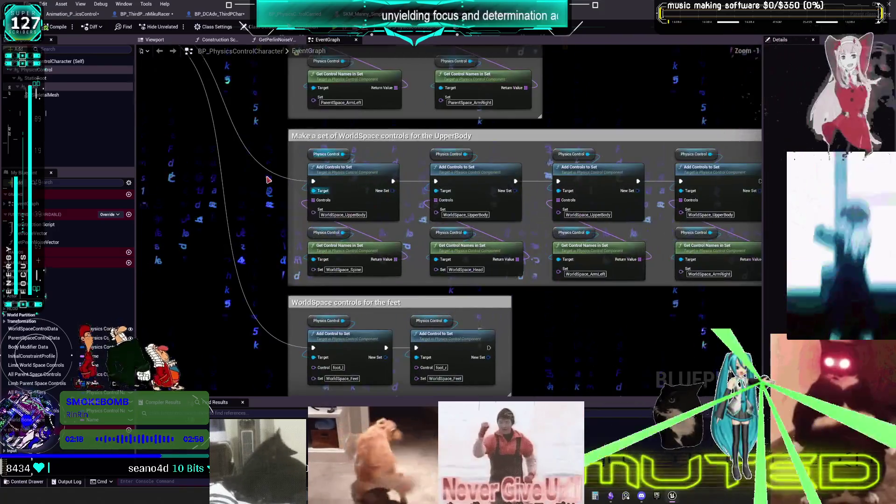
left_click_drag(257, 175, 655, 296)
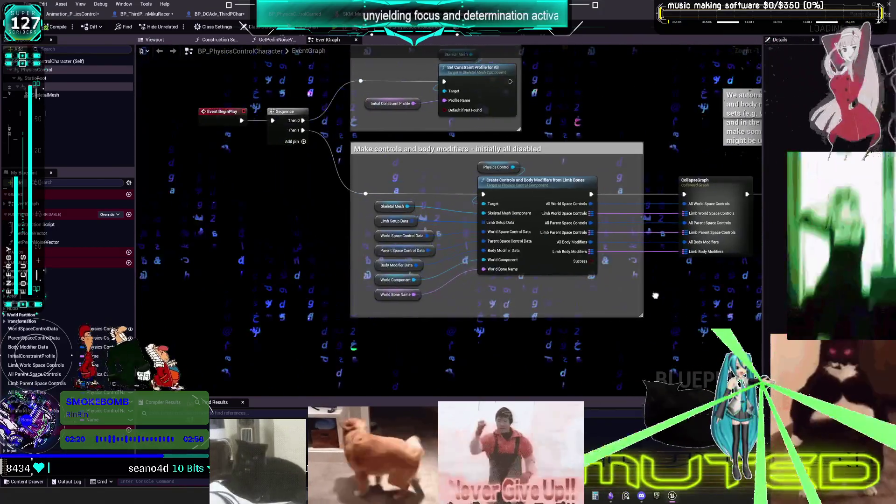
left_click(219, 13)
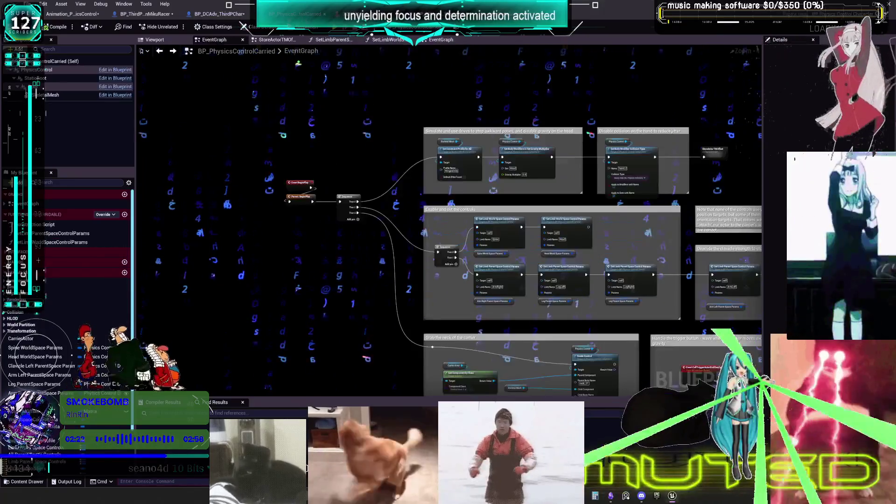
left_click_drag(516, 273, 255, 141)
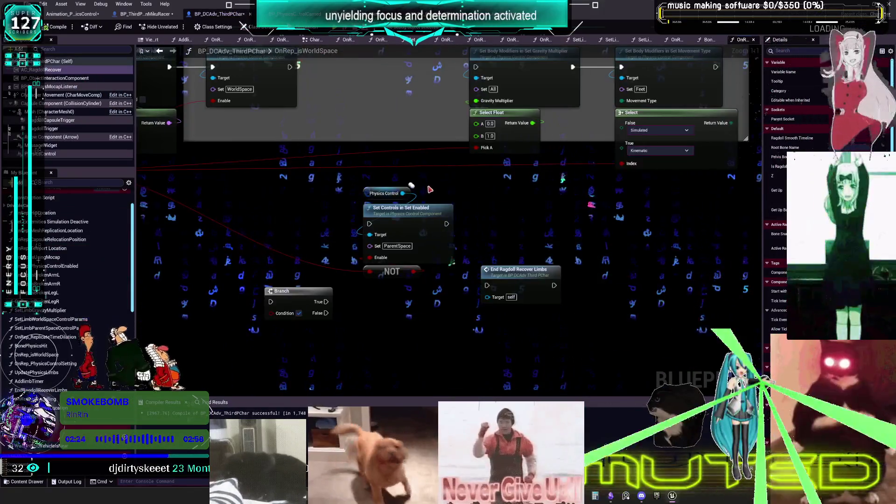
left_click_drag(456, 140, 425, 192)
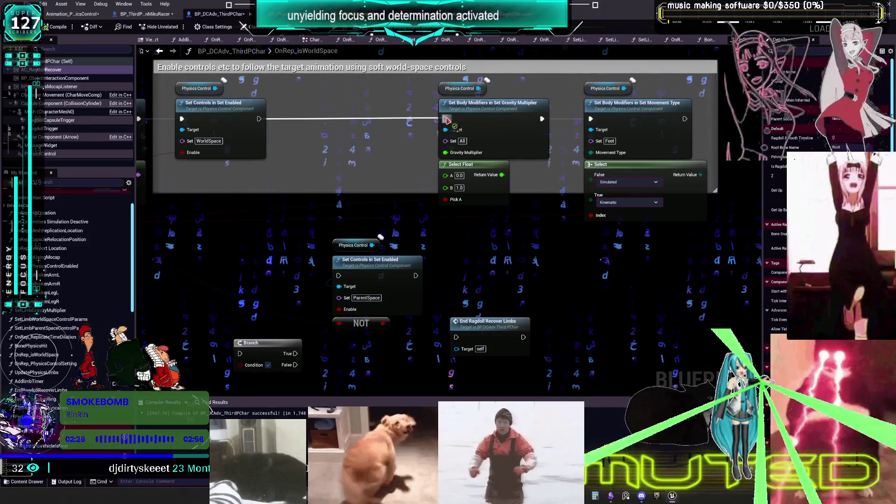
mouse_move(379, 139)
left_mouse_down()
mouse_move(636, 155)
mouse_move(460, 153)
left_mouse_up()
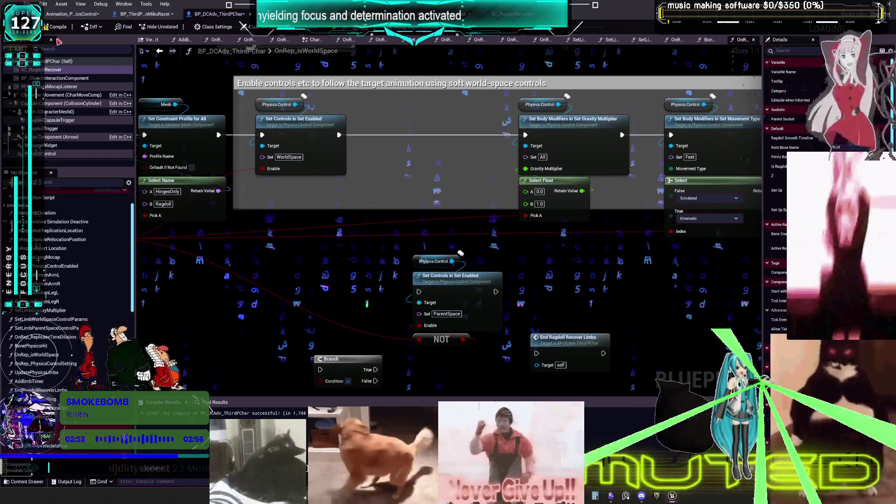
left_click(55, 29)
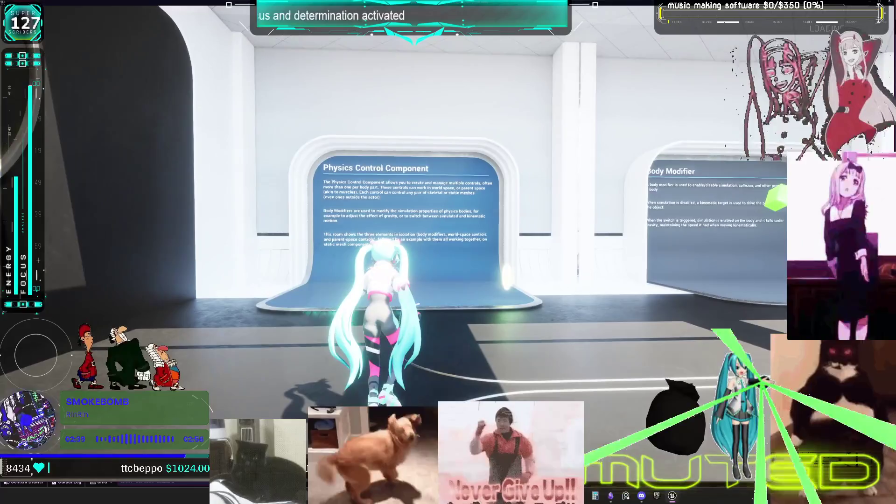
Run and jump the Miku character until she ragdolls and recovers, then end the play test.
key("w")
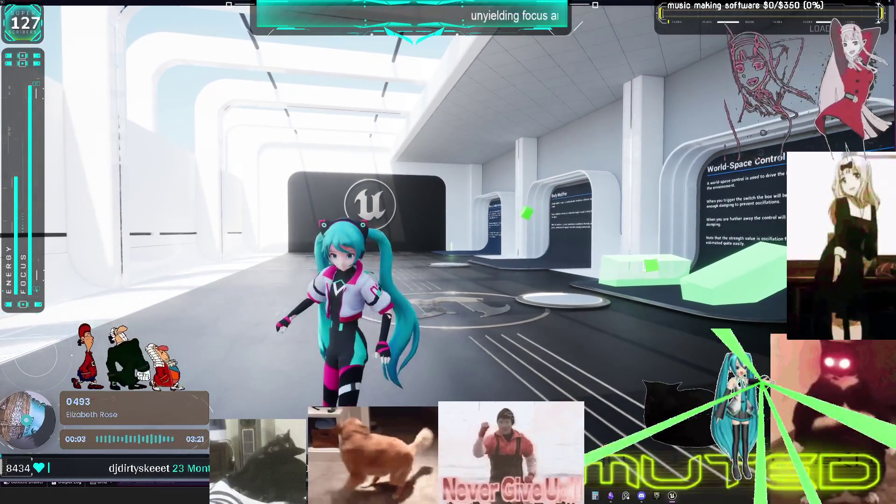
key("space")
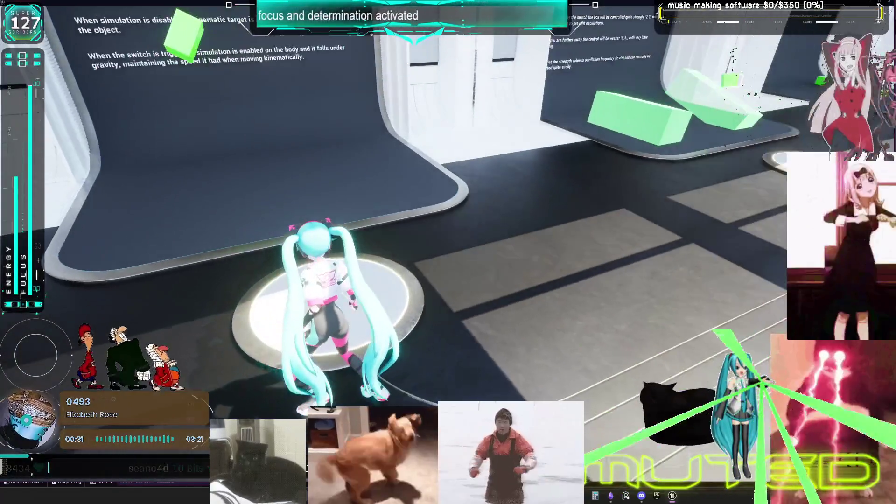
key("Escape")
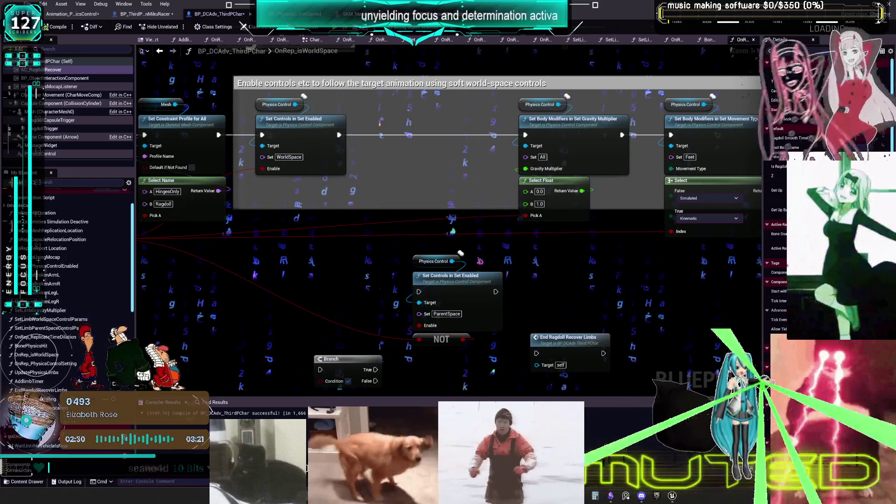
Enlarge the Message Log and jump from the Accessed None error to its Set World Location node.
left_click_drag(329, 219, 484, 230)
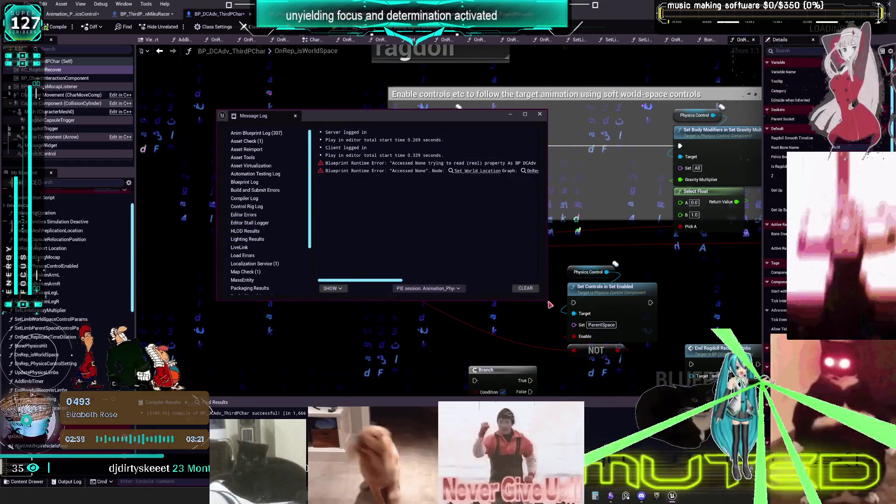
left_click_drag(550, 298, 671, 338)
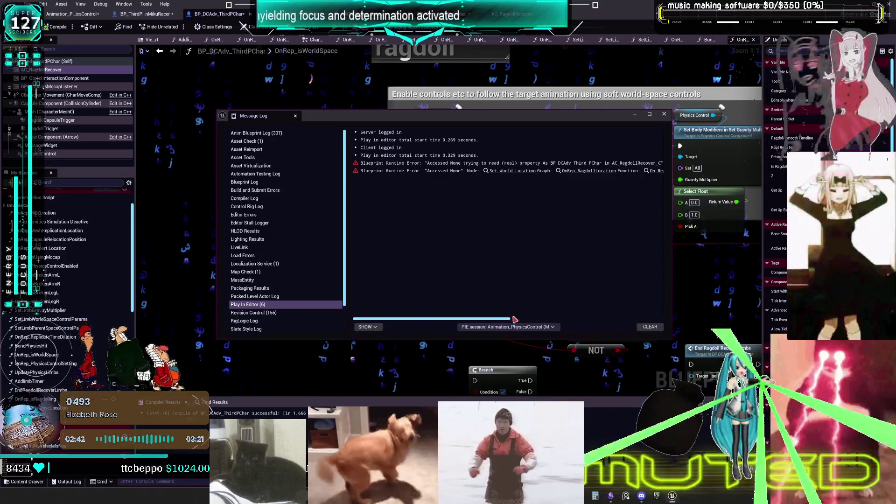
left_click_drag(505, 322, 597, 319)
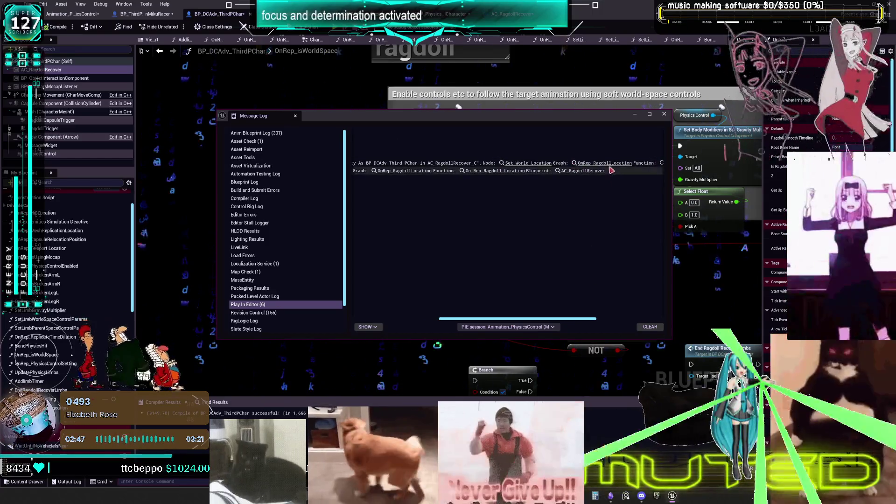
left_click(607, 163)
left_click(664, 114)
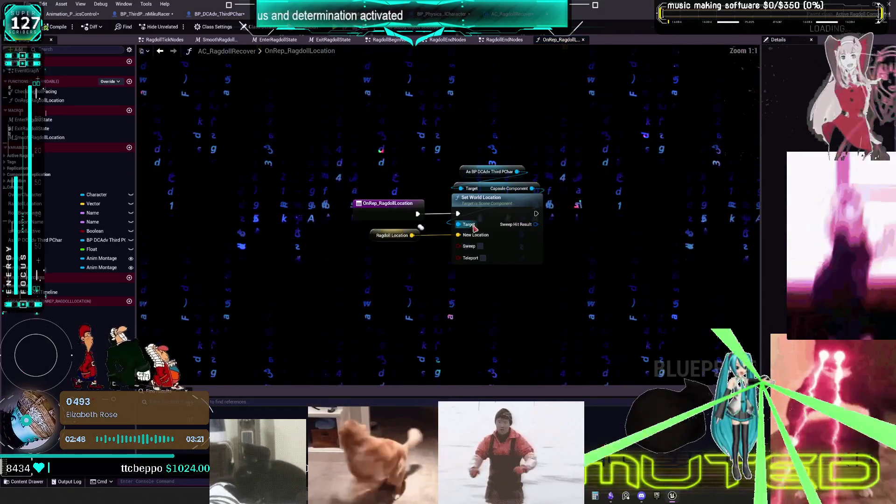
Inspect the cast node and Capsule Component getter, then save AC_RagdollRecover via File > Save.
left_click(505, 174)
left_click(500, 189)
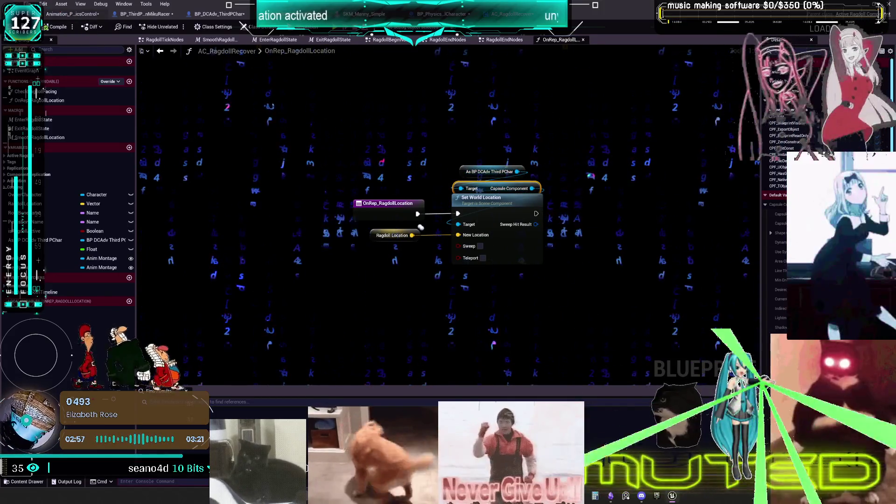
left_click(29, 3)
left_click(68, 69)
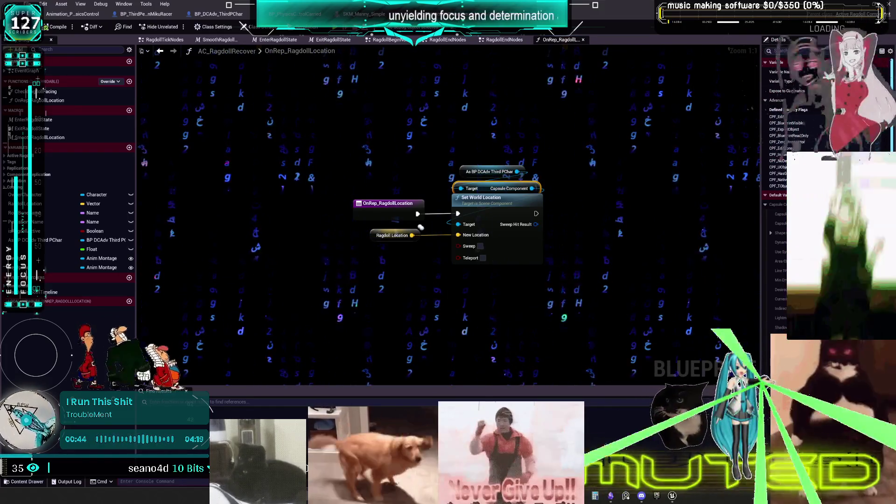
Delete the cast and SET w/ Notify nodes in RagdollEndNodes and realign MC Ragdoll End.
left_click(506, 41)
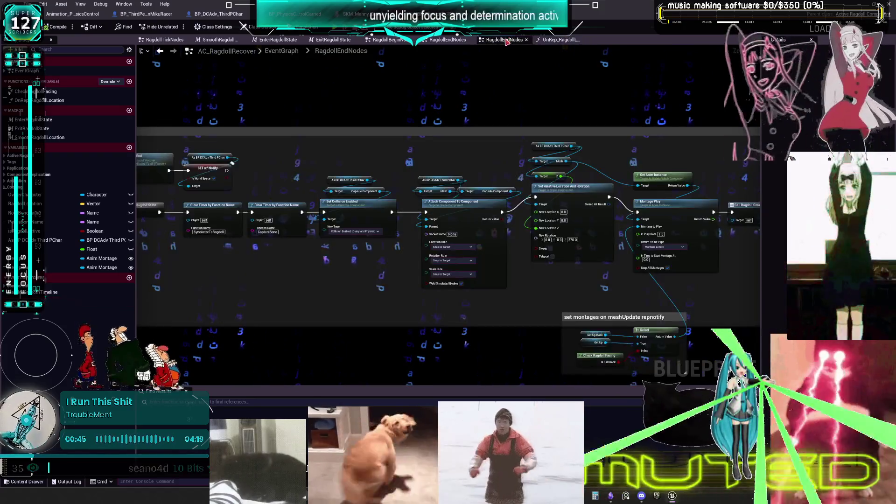
scroll(415, 130, "up", 2)
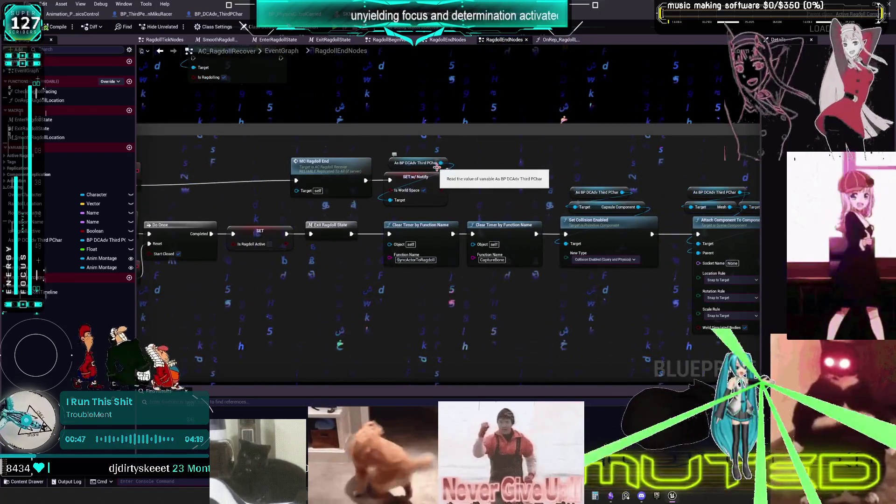
left_click(257, 175)
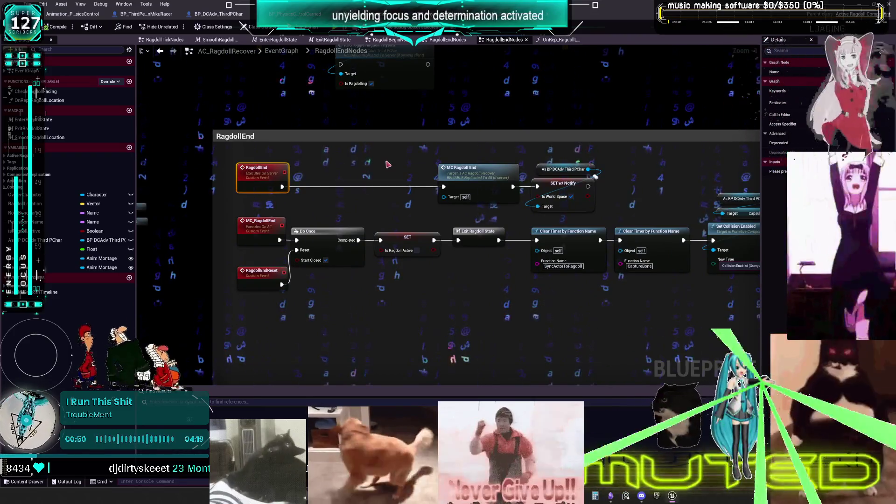
left_click_drag(382, 167, 385, 200)
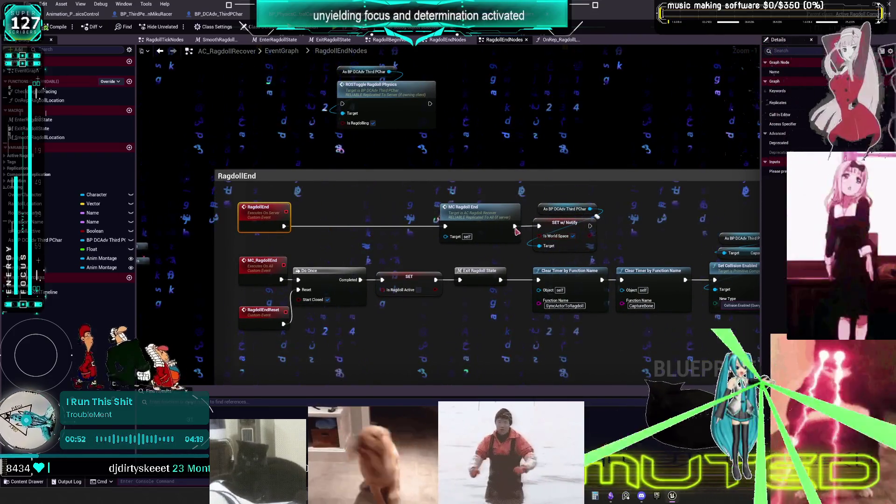
left_click_drag(633, 241, 534, 204)
key("Delete")
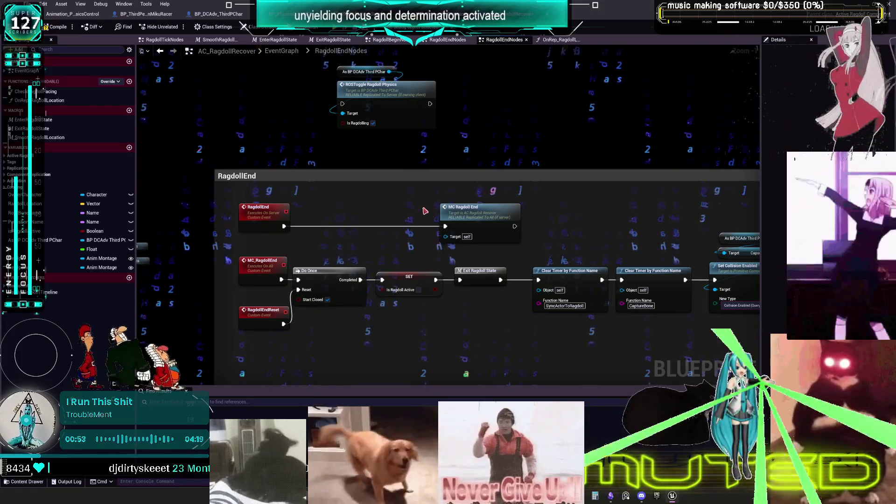
left_click_drag(482, 216, 418, 216)
left_click(273, 211, "shift")
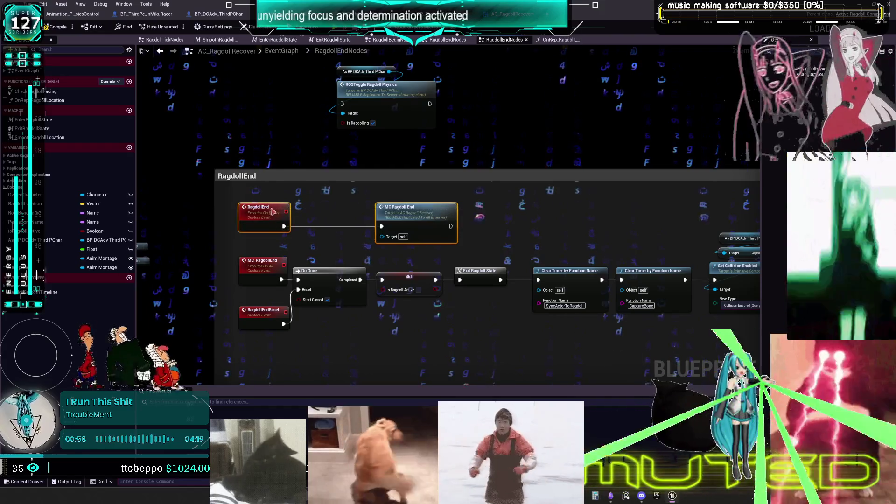
left_click_drag(274, 211, 273, 225)
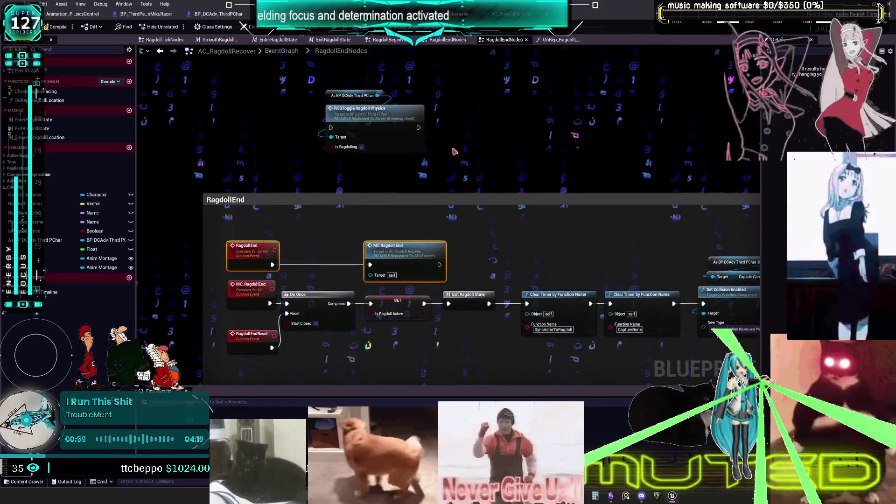
Open the ROSToggleRagdollPhysics event in the character's CharacterPhysics graph.
left_click_drag(452, 148, 366, 91)
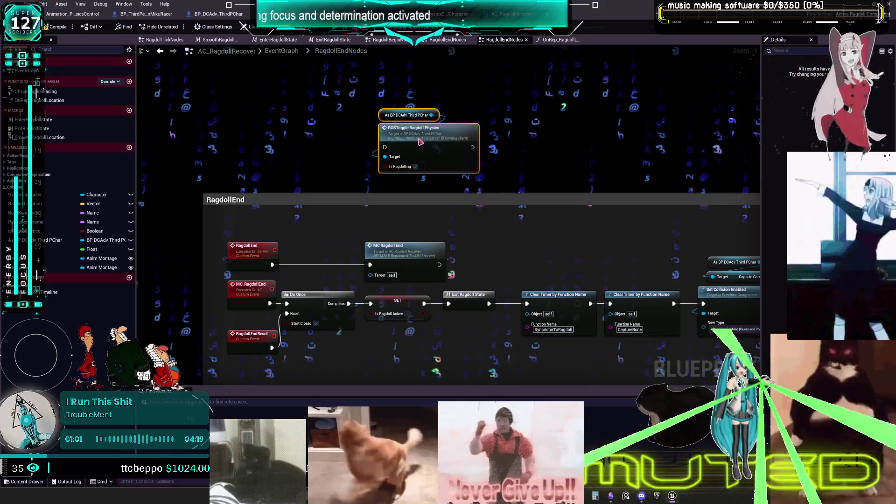
double_click(419, 142)
scroll(530, 196, "up", 3)
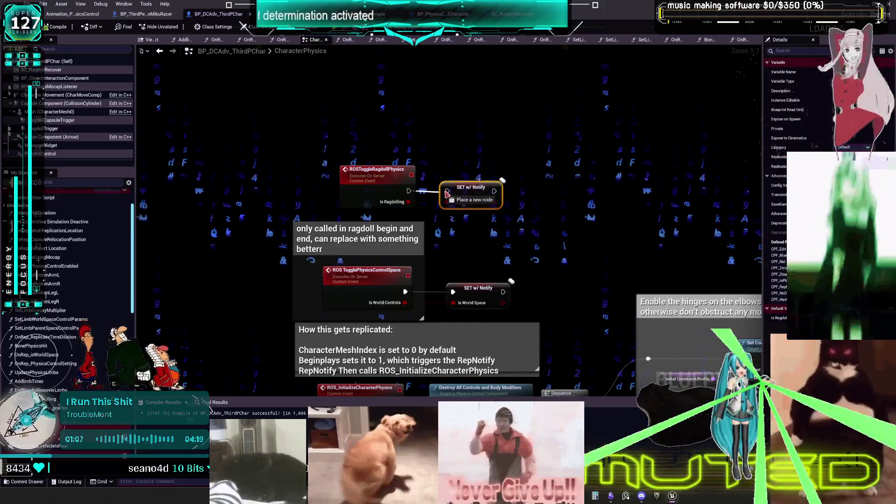
In OnRep_isRagdolling, wire the event's execution into the SET w/ Notify node.
scroll(20, 350, "down", 3)
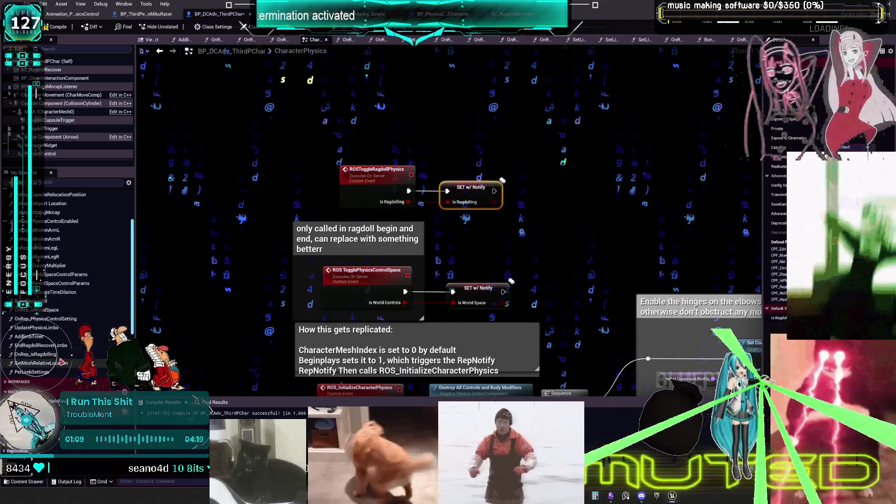
double_click(66, 354)
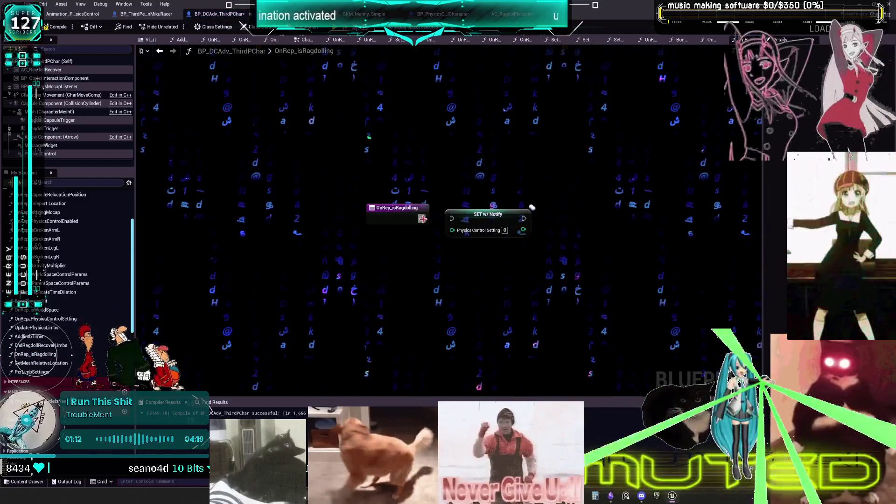
left_click_drag(422, 218, 454, 220)
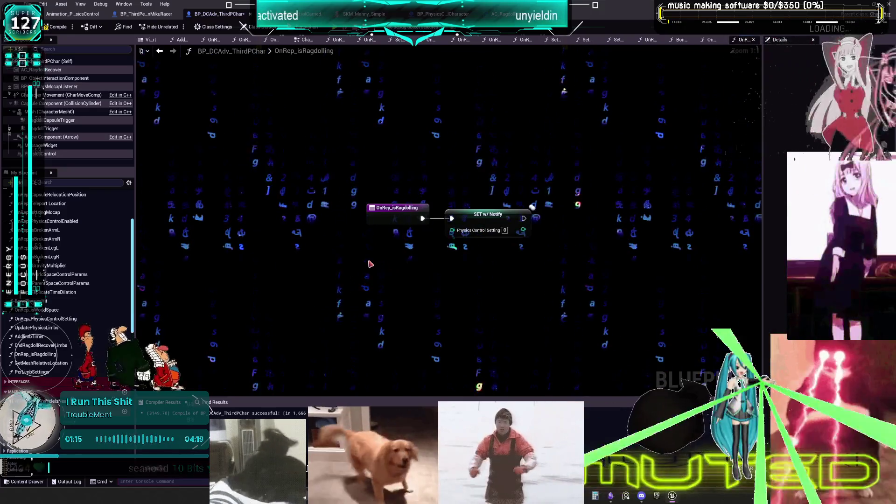
Browse the PerLimbSettings, GetMeshRelativeLocation and EndRagdollRecoverLimbs functions, returning to OnRep_isRagdolling.
scroll(104, 363, "down", 5)
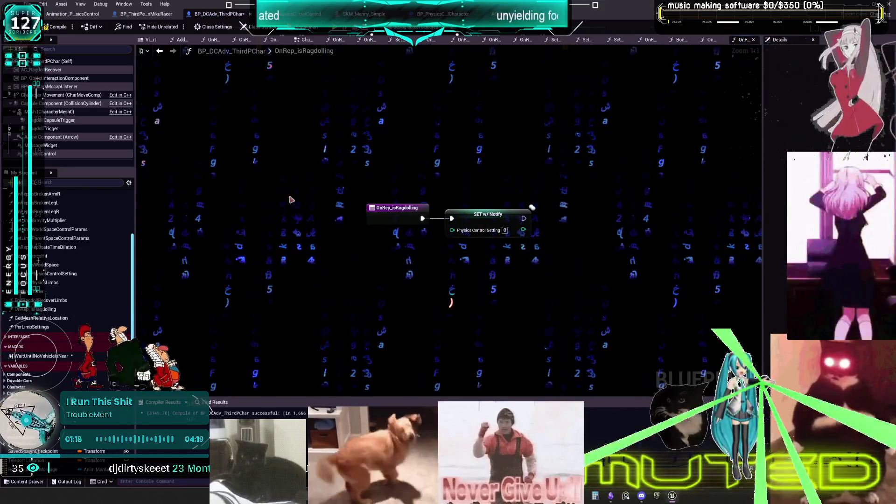
double_click(49, 327)
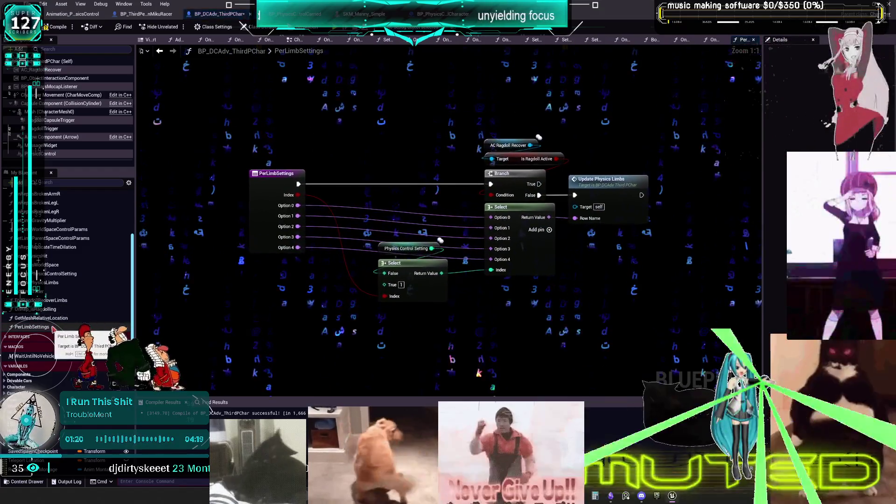
double_click(41, 318)
double_click(37, 309)
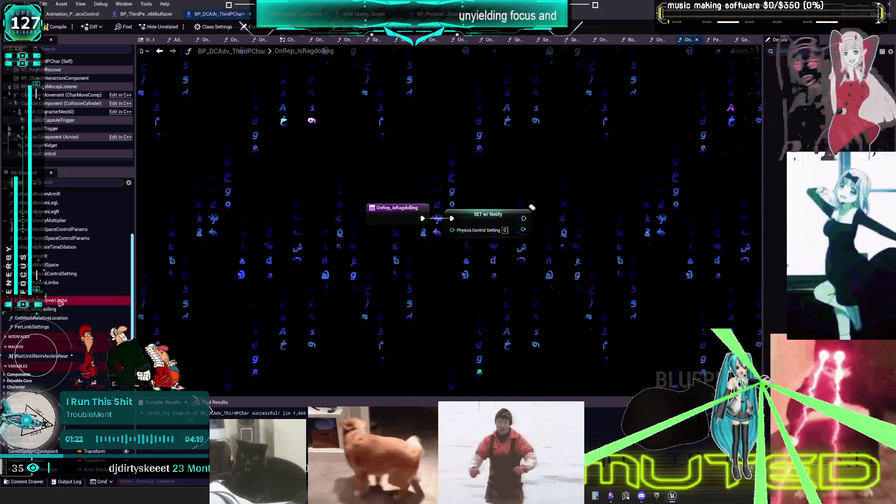
double_click(60, 301)
double_click(55, 309)
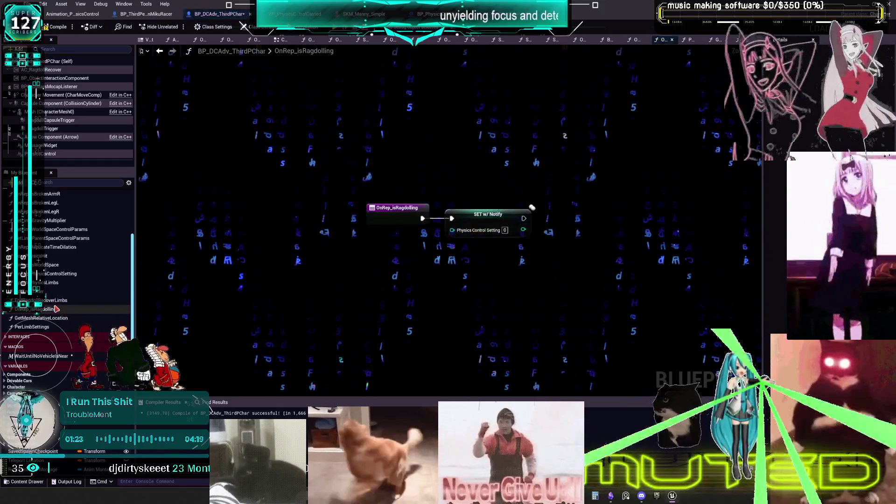
Route OnRep_isRagdolling through the Branch and line it up before the SET node.
scroll(65, 327, "down", 10)
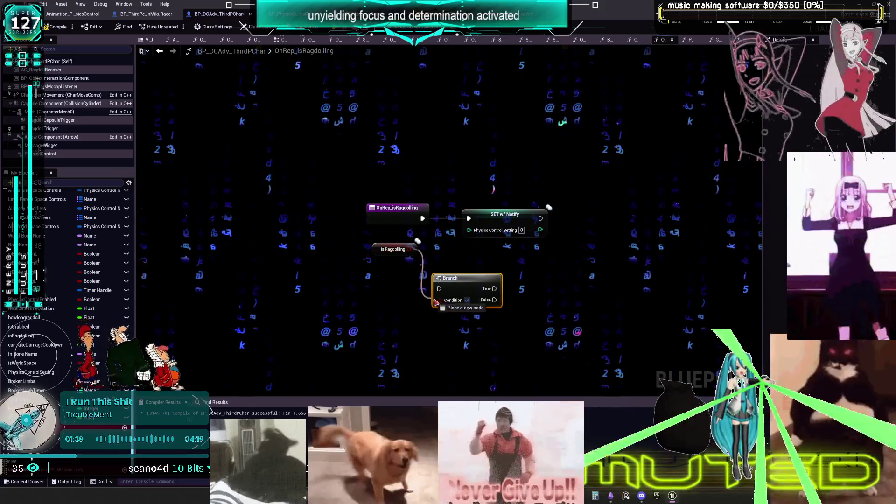
left_click_drag(444, 293, 560, 219)
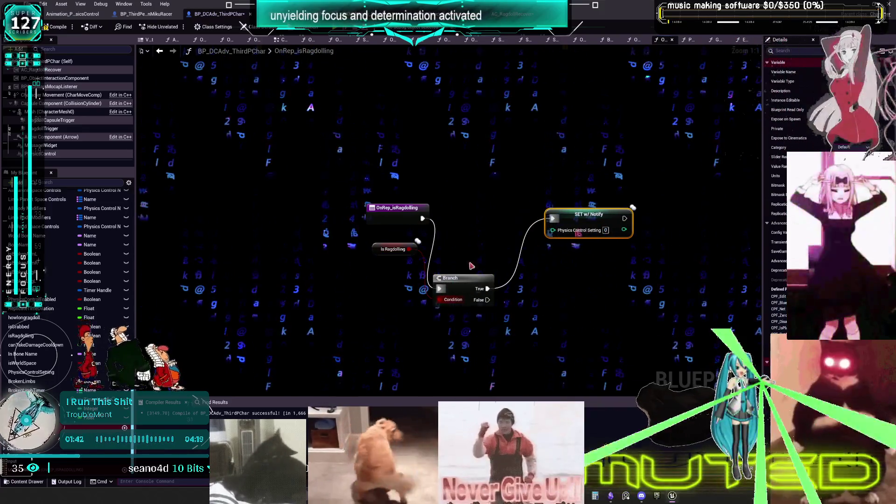
left_click_drag(465, 278, 485, 207)
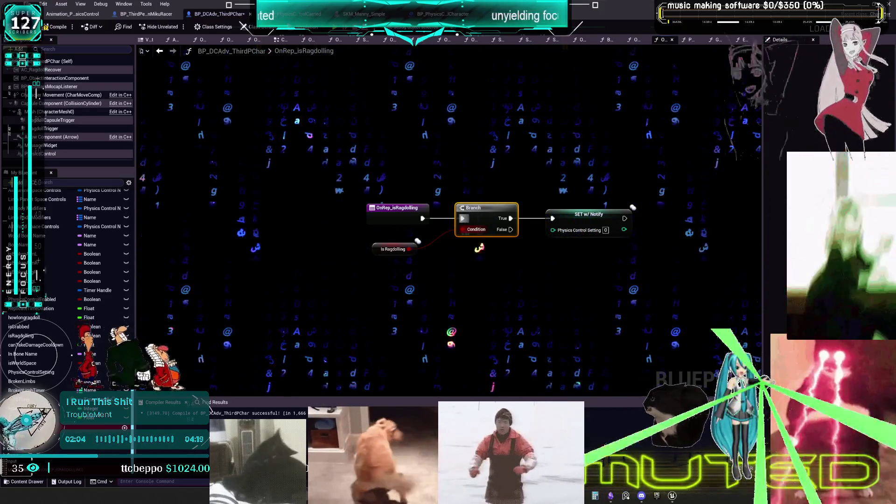
scroll(418, 241, "up", 1)
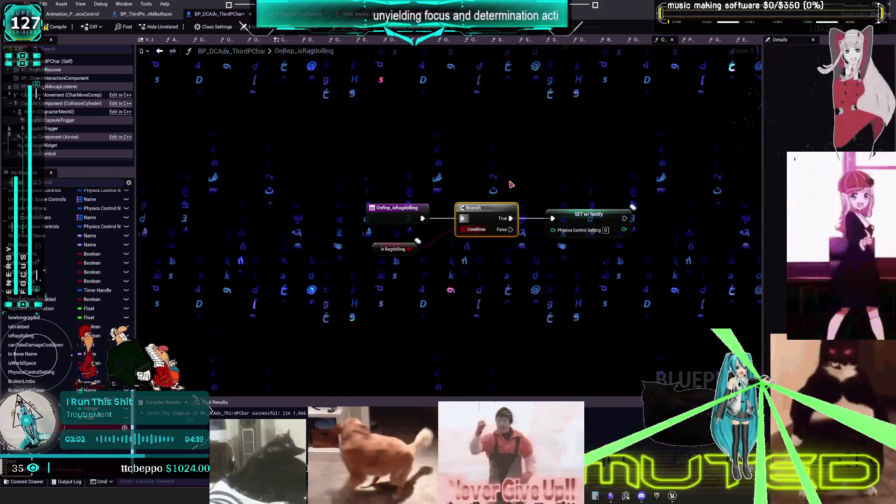
Add an 'Overrides the set' comment above SET w/ Notify and disconnect it from the Branch's True pin.
left_click(541, 165)
type("cOverrid")
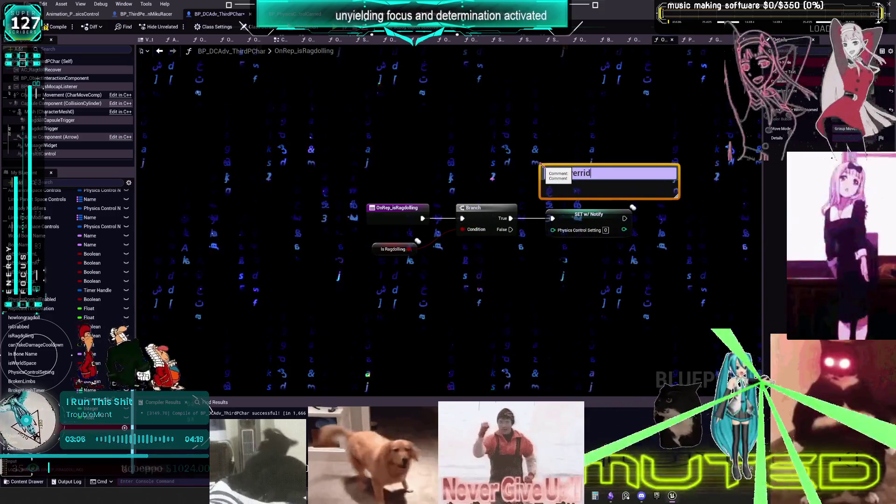
type("es the setting...")
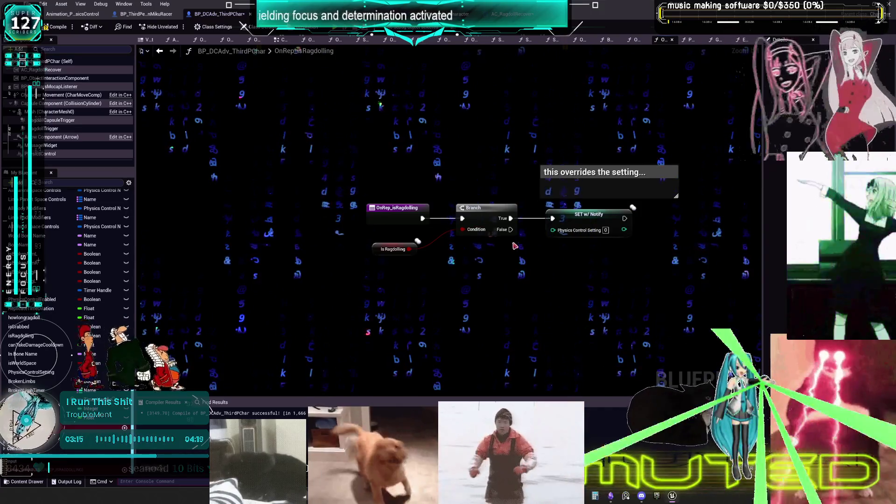
left_click(511, 218, "alt")
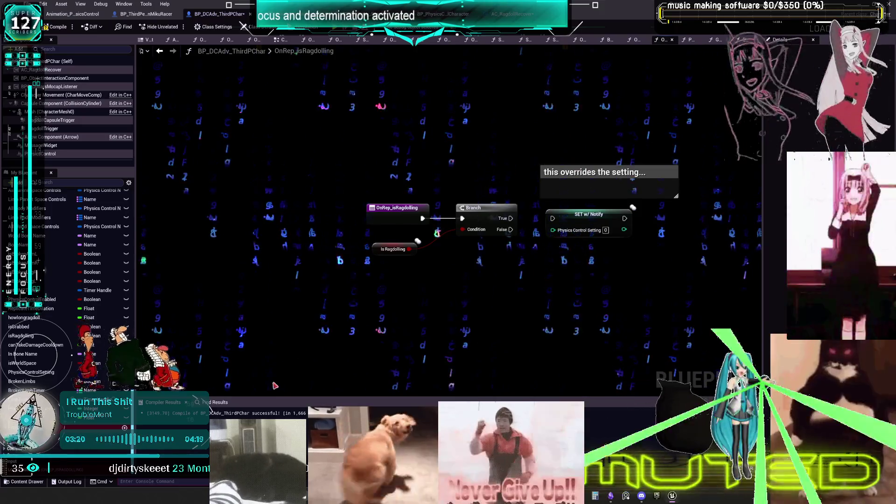
Switch to BP_ThirdPersonMikuRacer's EventGraph.
scroll(68, 290, "up", 5)
scroll(67, 289, "up", 3)
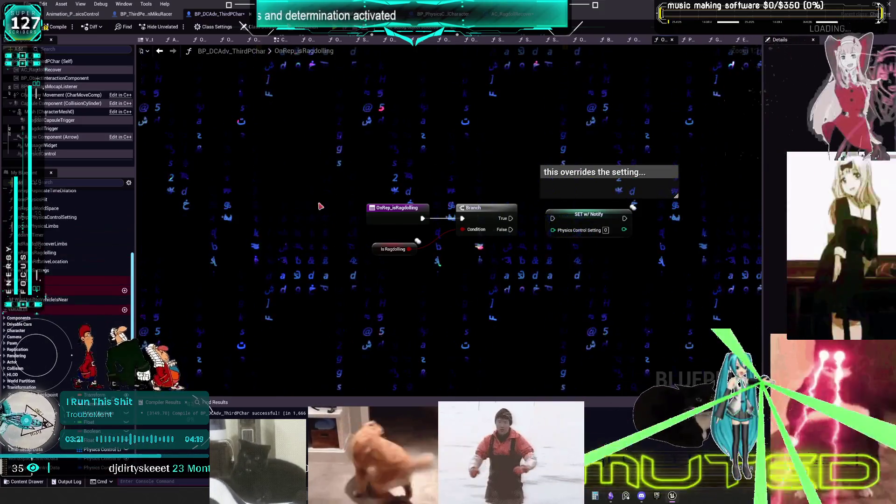
left_click(162, 16)
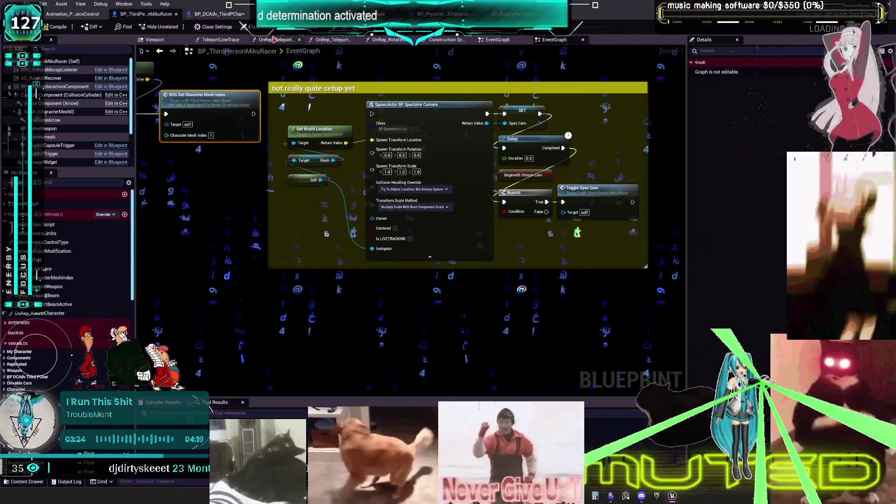
Review the MikuRacer EventGraph's Begin Play, spectator camera and input sections, then return to BP_DCAdv_ThirdPChar.
key("1")
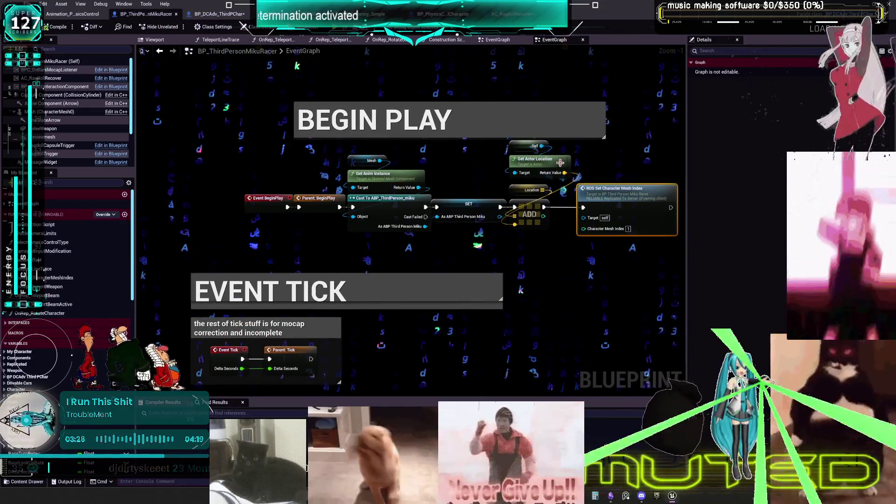
key("2")
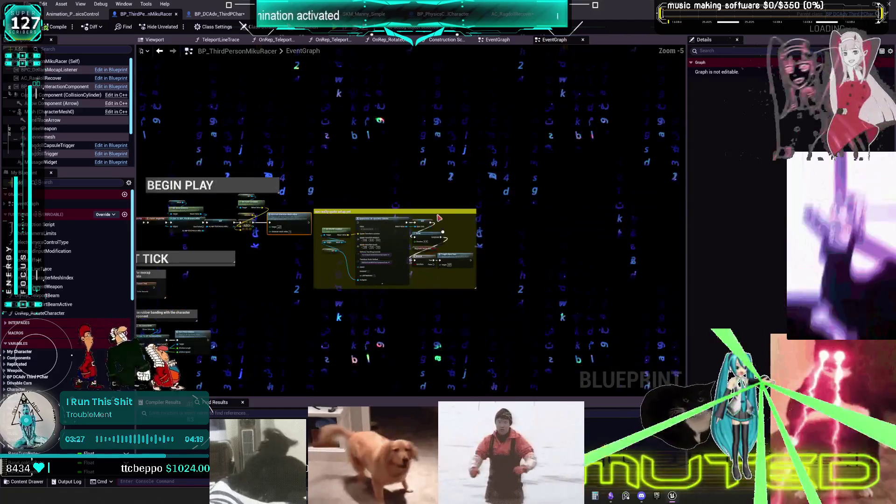
key("3")
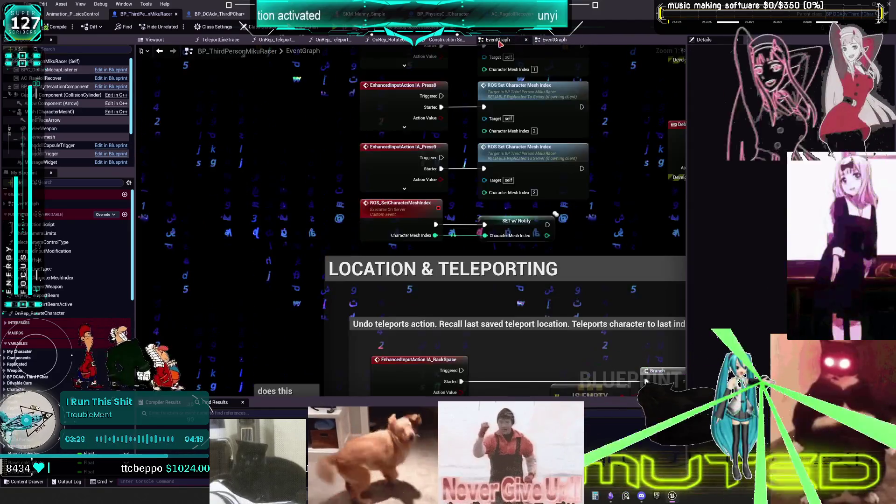
scroll(70, 140, "down", 1)
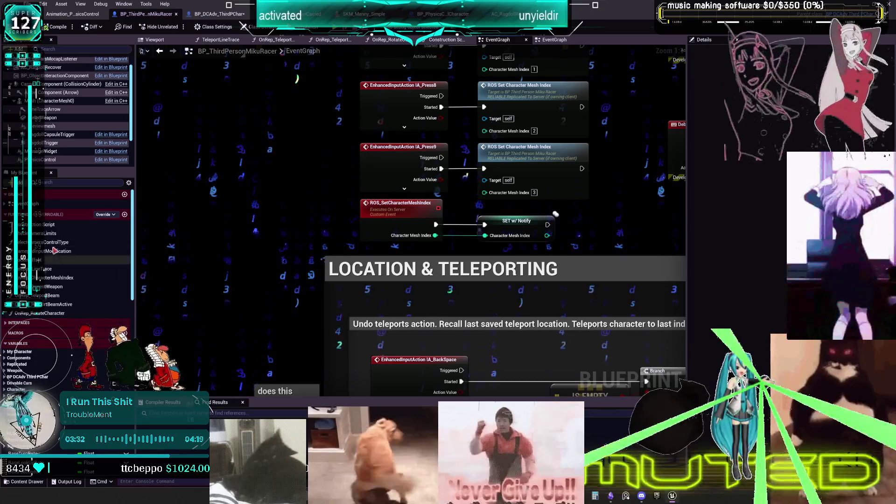
left_click(12, 204)
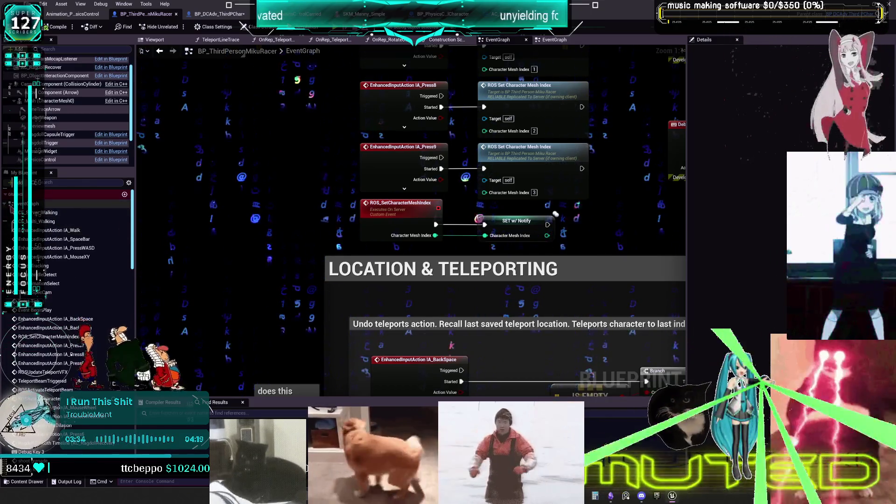
left_click(223, 19)
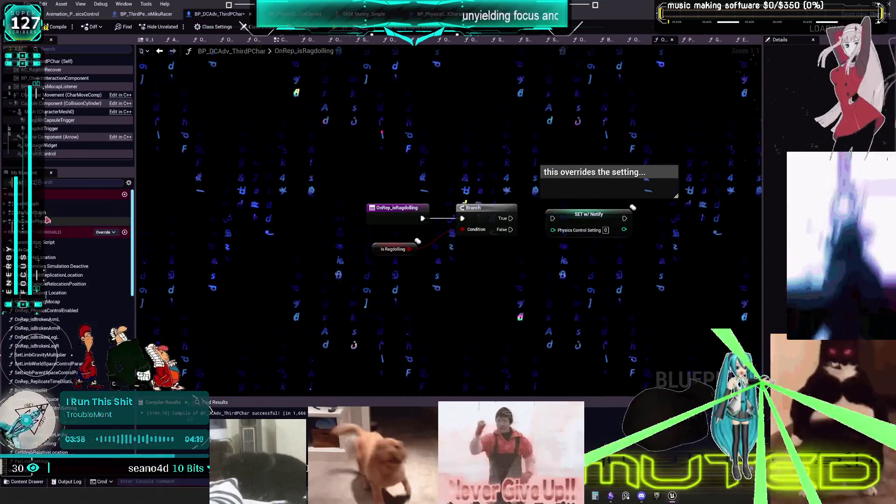
Open the CharacterPhysics graph and bring the ROS_InitializeCharacterPhysics and ROSToggleRagdollPhysics nodes into view.
double_click(48, 220)
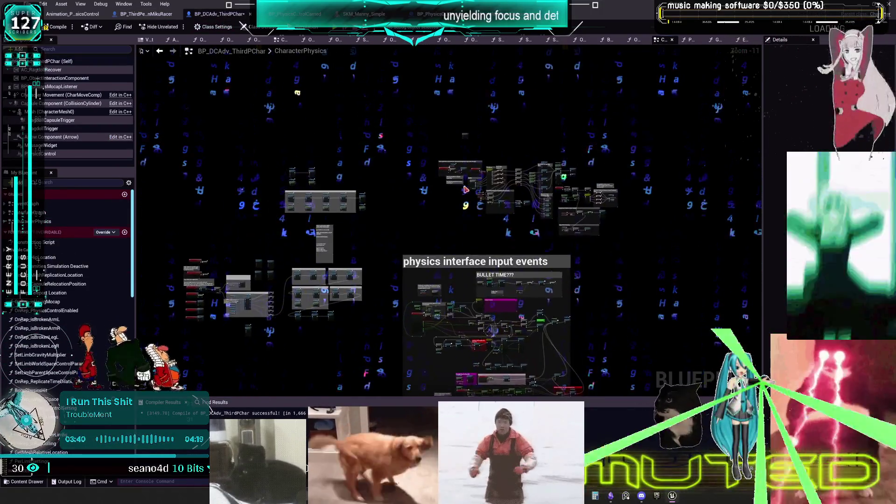
scroll(466, 190, "up", 10)
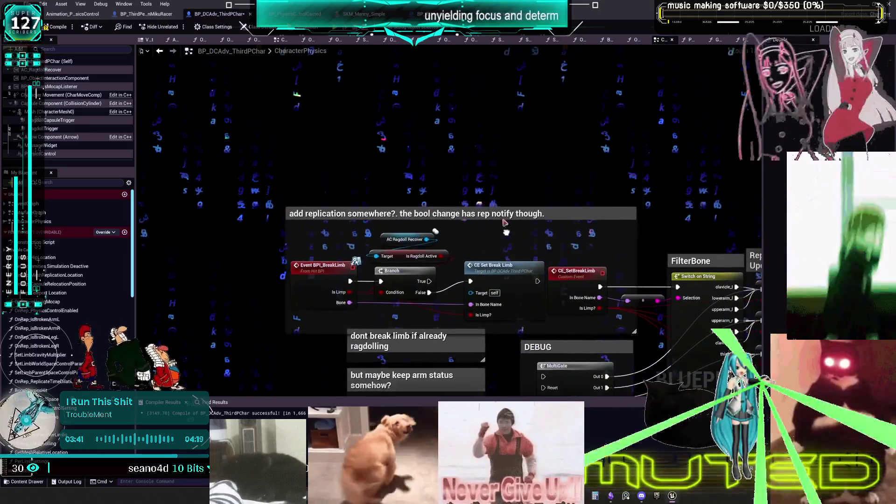
scroll(505, 223, "down", 5)
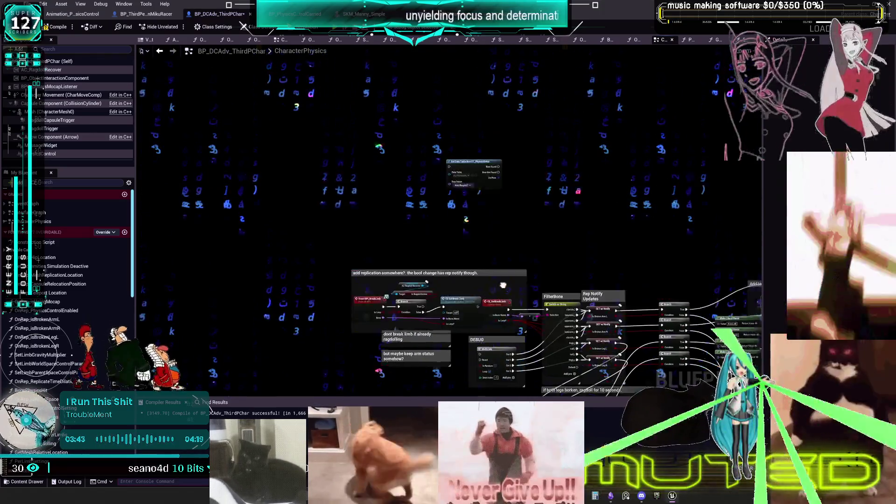
scroll(504, 285, "down", 4)
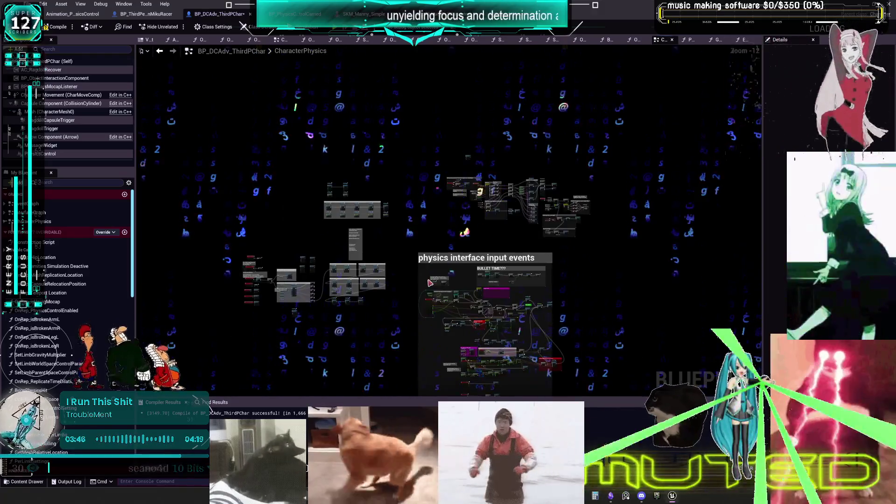
scroll(430, 282, "up", 12)
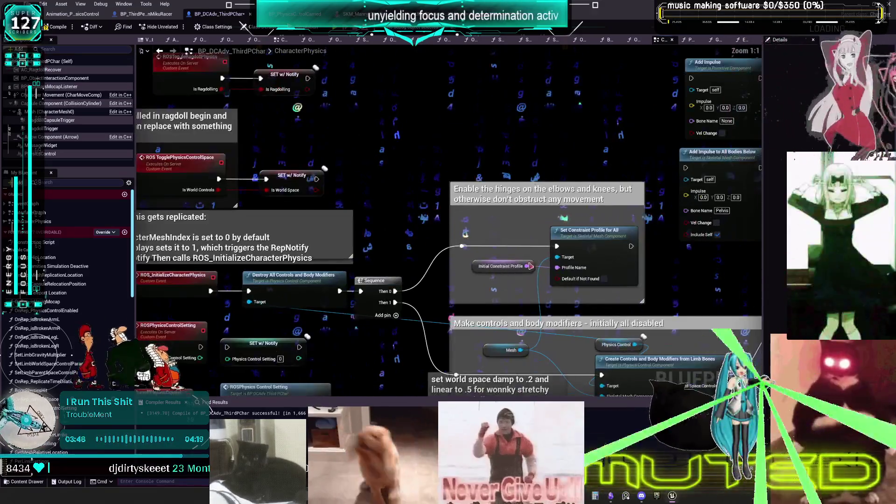
left_click_drag(531, 266, 529, 180)
left_click_drag(296, 202, 428, 219)
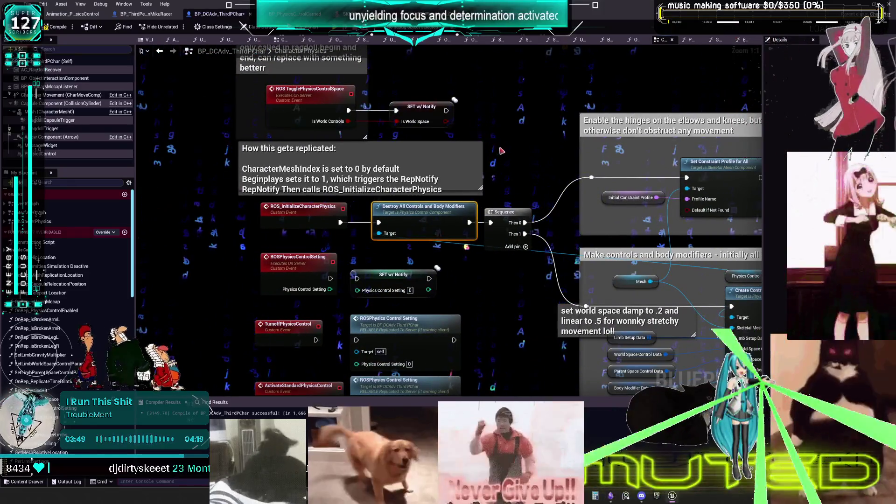
mouse_move(513, 83)
left_mouse_down()
mouse_move(525, 157)
mouse_move(539, 135)
left_mouse_up()
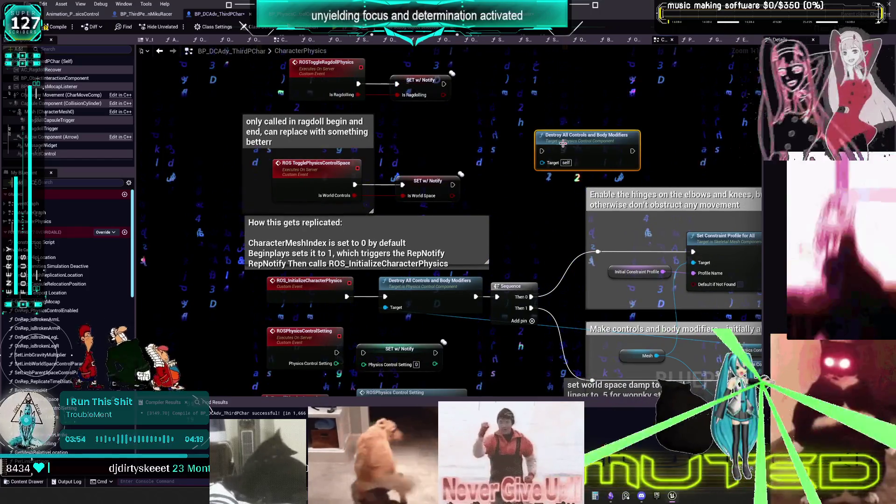
right_click(565, 151)
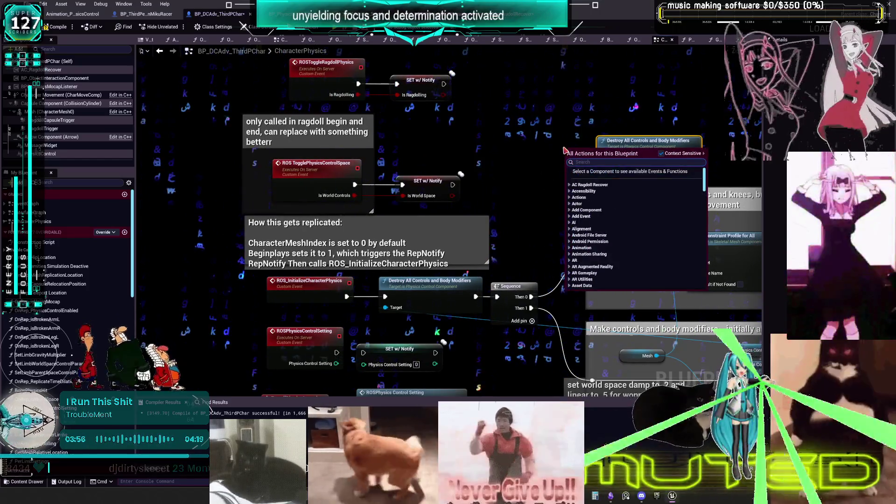
Add a custom event named DestoryControls beside the spare Destroy All Controls node.
type("custom eve")
key("Return")
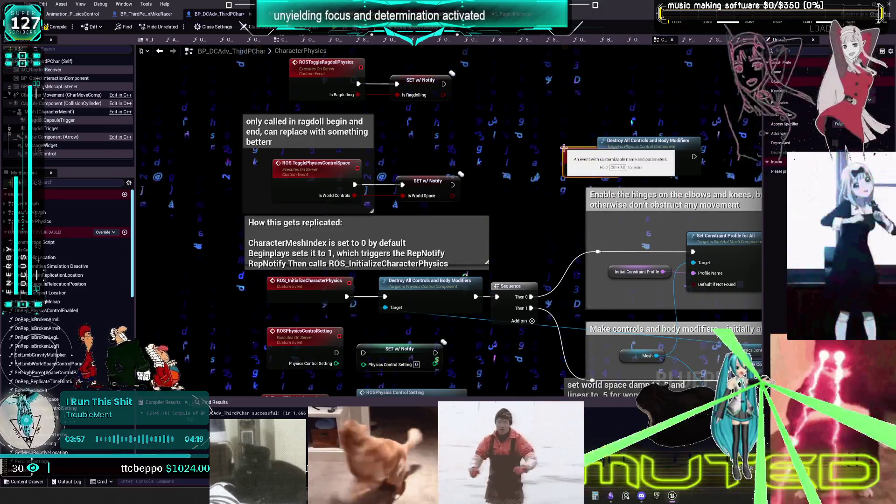
type("DestoryControls")
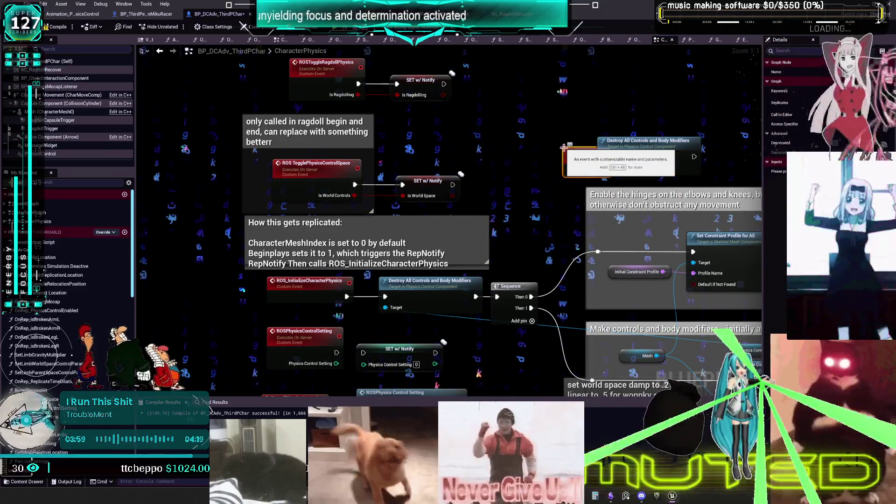
key("Return")
mouse_move(618, 157)
left_mouse_down()
mouse_move(579, 152)
mouse_move(585, 146)
left_mouse_up()
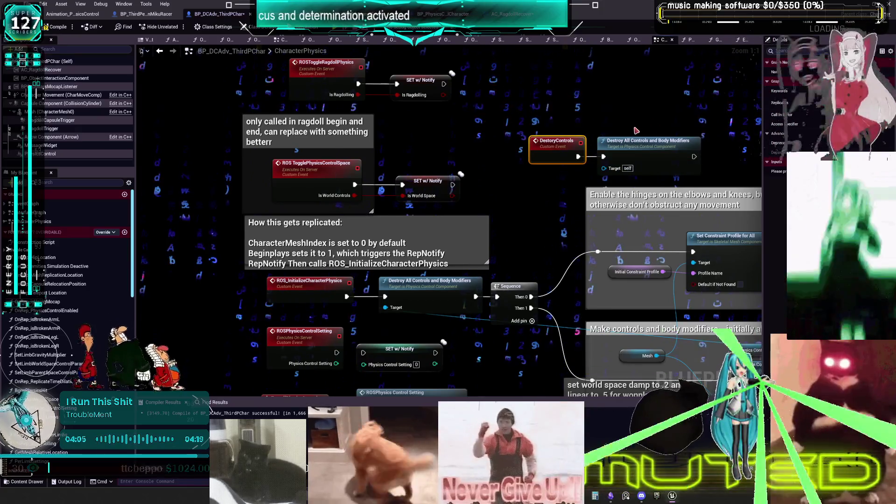
Wire a Physics Control getter into the Destroy All Controls and Body Modifiers Target pin.
left_click_drag(567, 256, 419, 186)
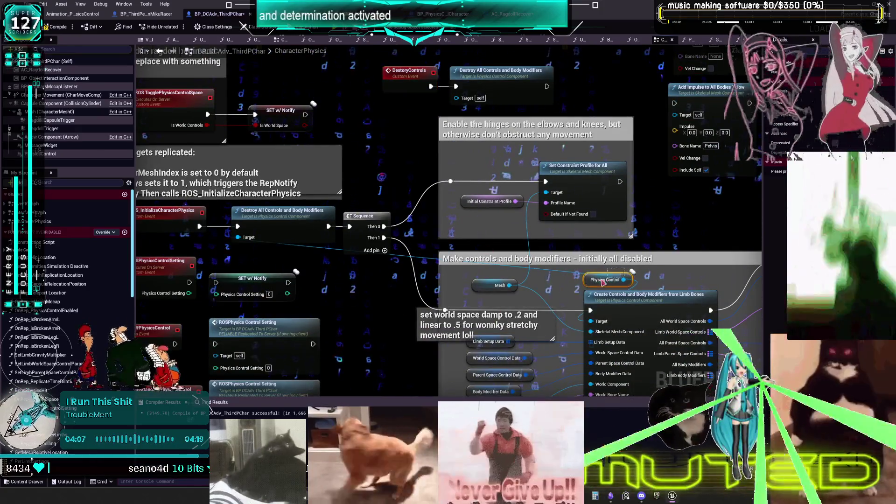
left_click_drag(462, 48, 463, 157)
right_click(462, 157)
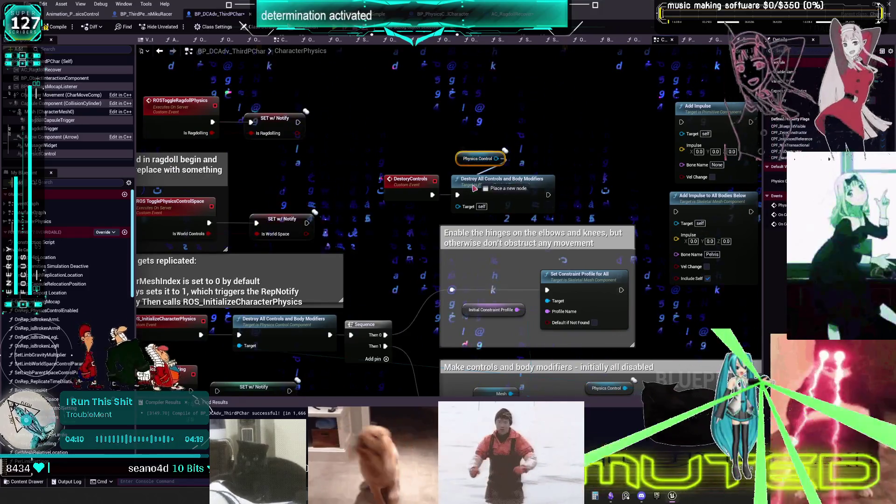
key("Return")
left_click_drag(496, 159, 458, 206)
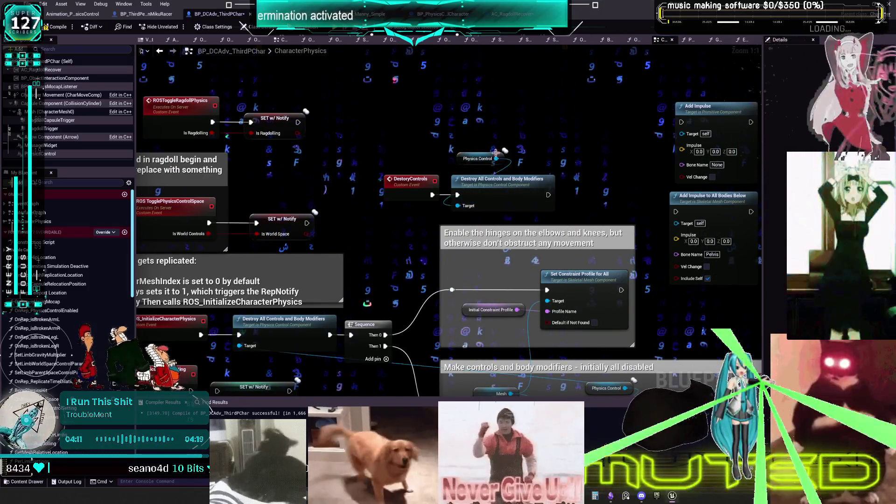
left_click_drag(463, 166, 458, 172)
left_click(429, 142)
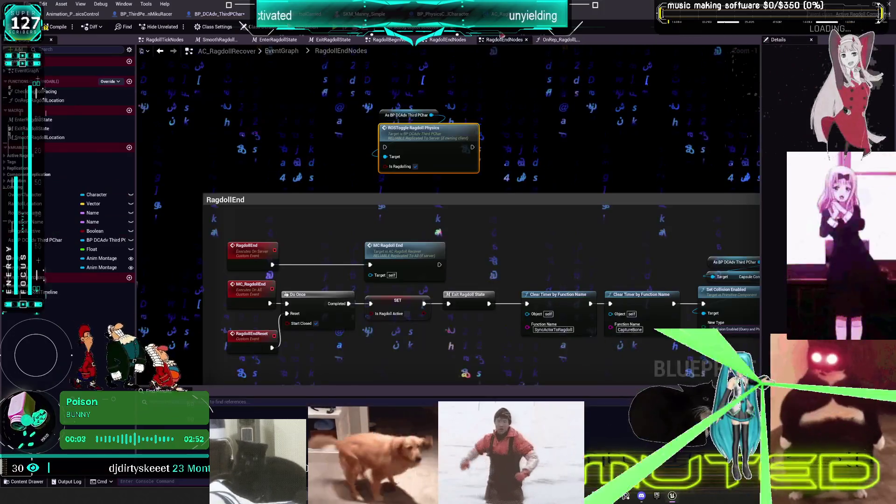
left_click(507, 14)
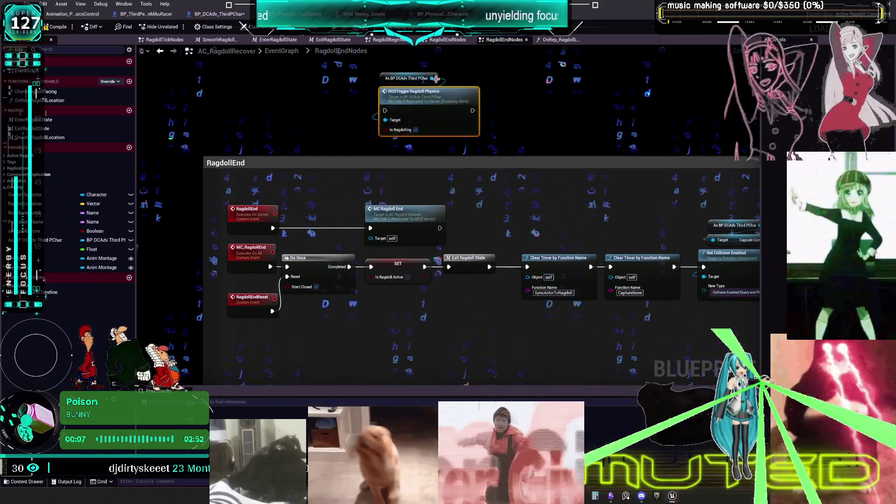
Add a trial Destory Controls call off the character reference, then delete it with its cast.
left_click_drag(435, 79, 504, 212)
type("DestoryControls")
key("Return")
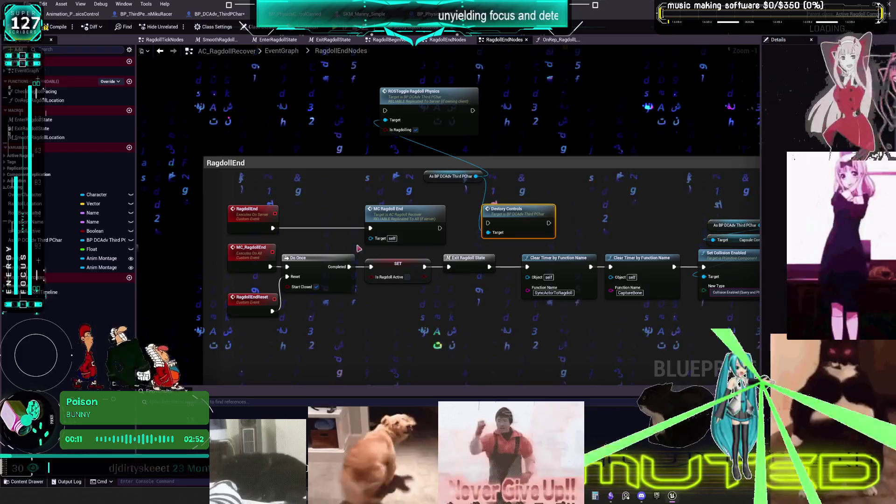
scroll(360, 250, "up", 1)
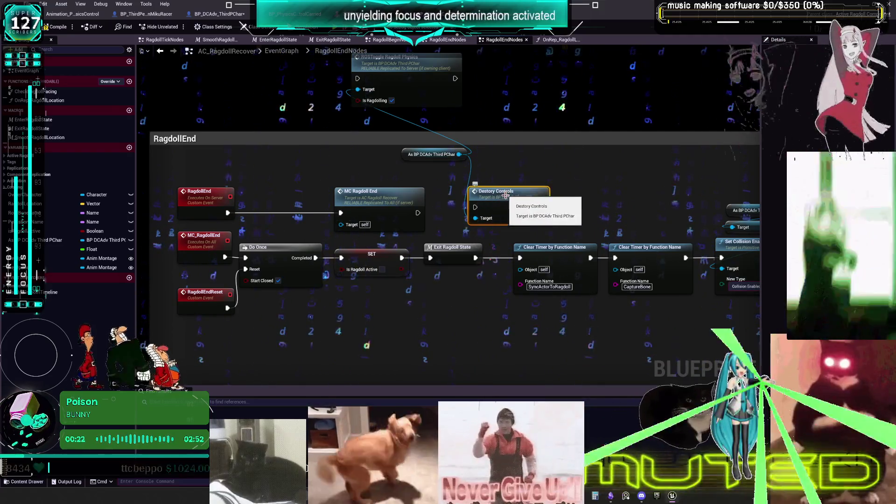
left_click(432, 154, "ctrl")
key("Delete")
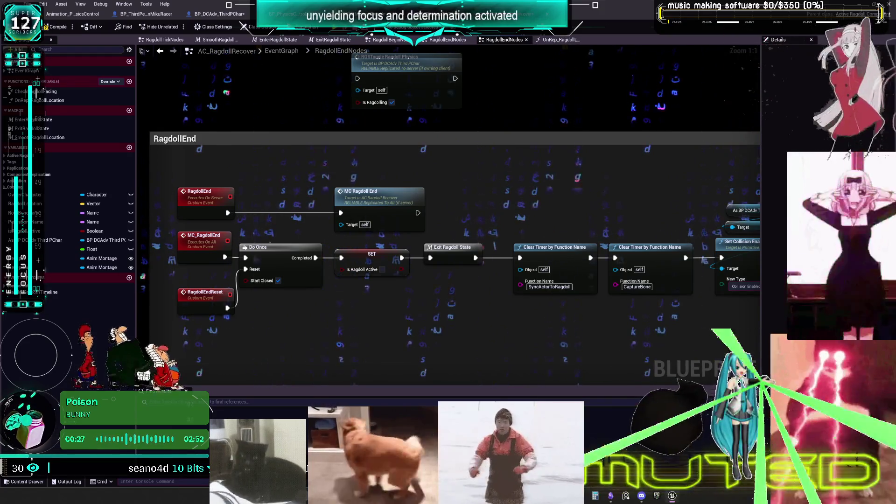
Look over the RagdollEnd chain's Montage Play, Delay and Attach nodes, then open EnterRagdollState.
left_click_drag(614, 186, 334, 178)
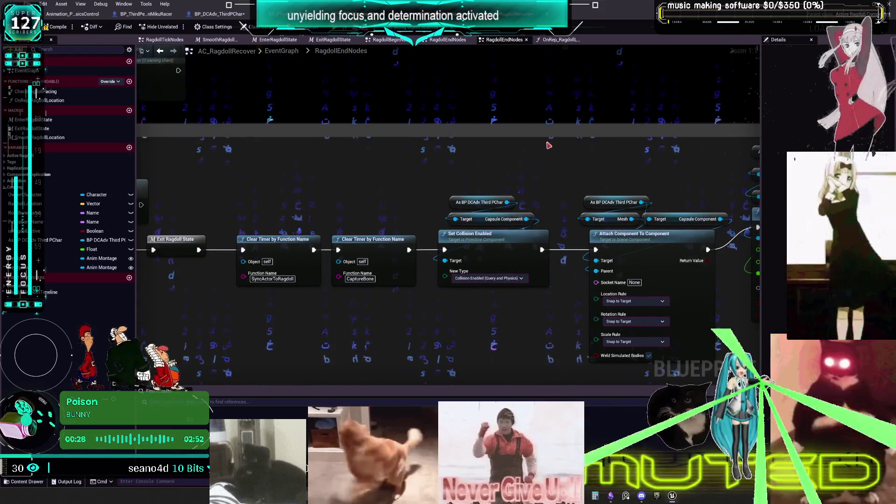
left_click_drag(549, 146, 531, 177)
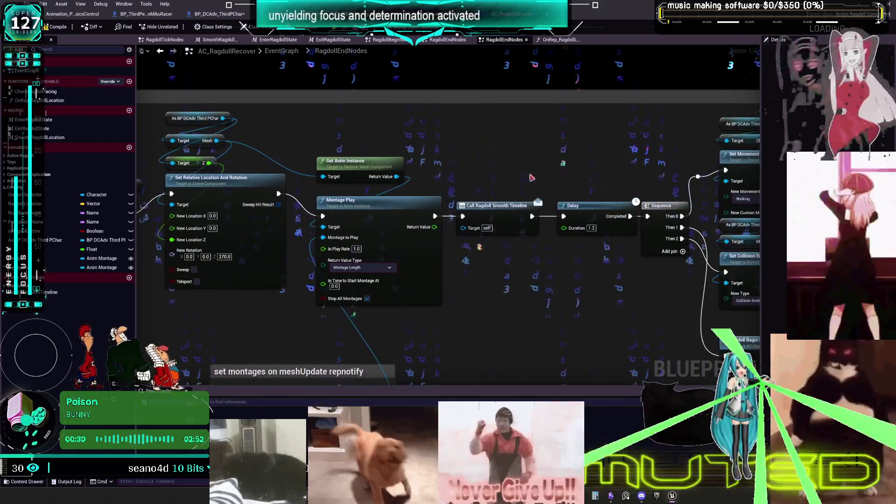
scroll(532, 177, "down", 3)
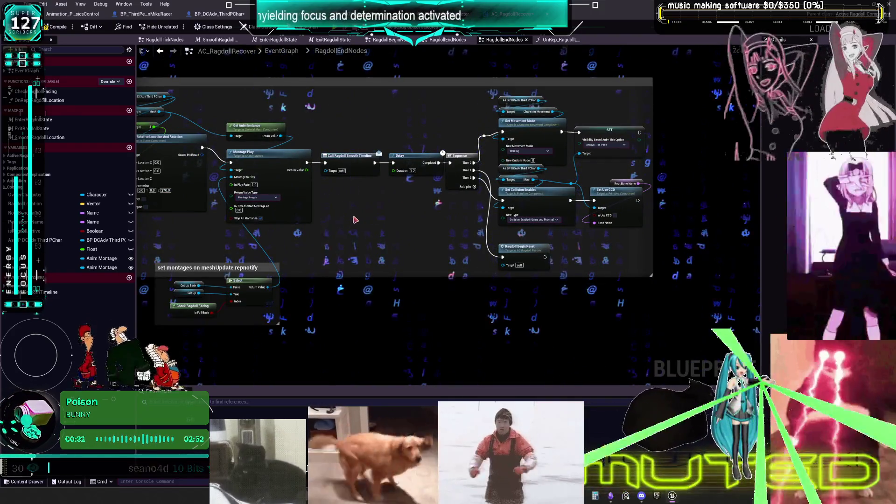
left_click_drag(355, 220, 486, 209)
left_click_drag(320, 226, 481, 229)
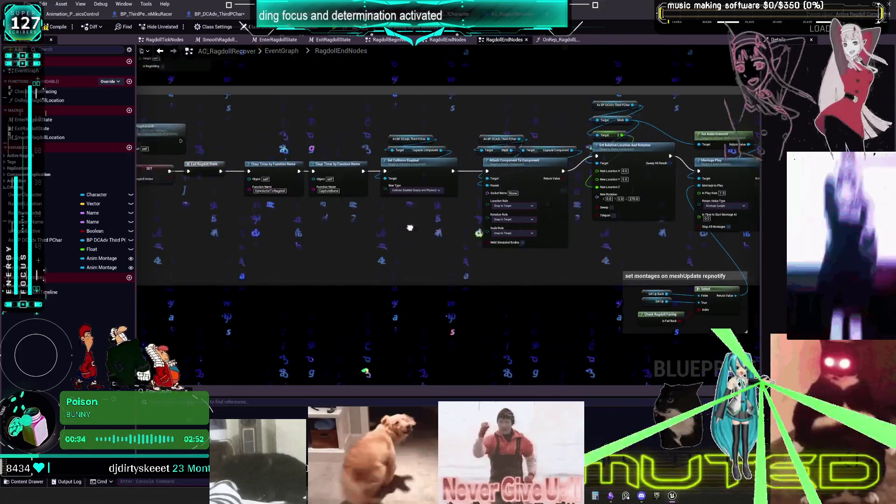
scroll(429, 220, "up", 3)
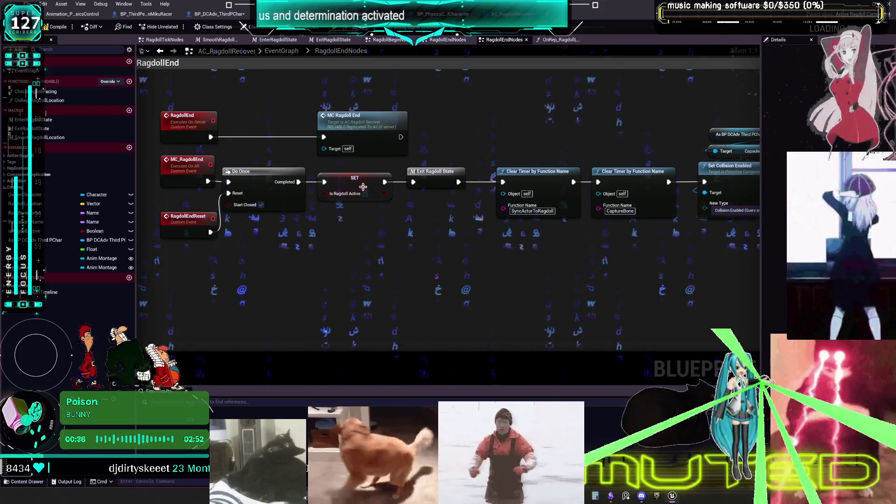
left_click_drag(339, 198, 335, 161)
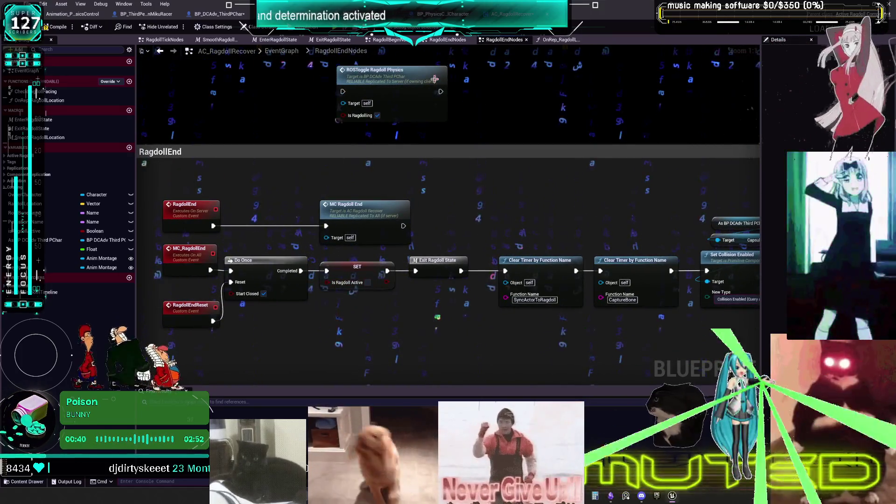
double_click(42, 121)
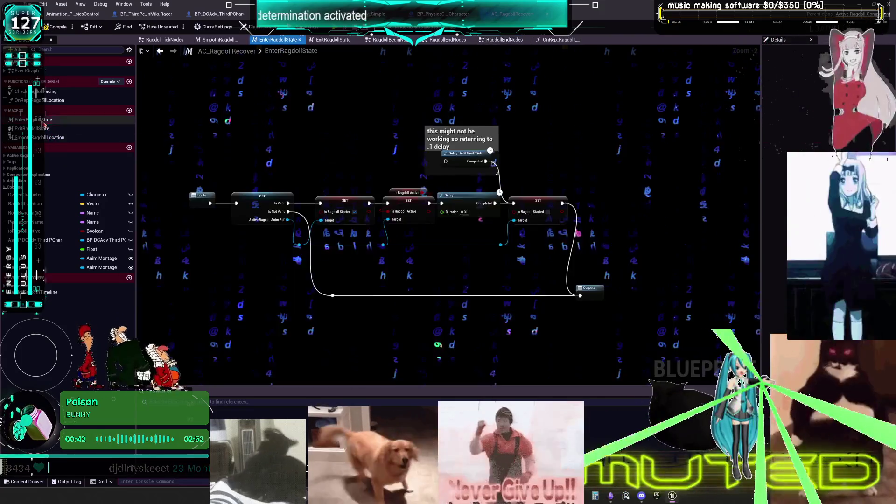
Check the ExitRagdollState, EnterRagdollState and CheckRagdollFacing graphs, then open RagdollBeginNodes from the EventGraph.
double_click(45, 127)
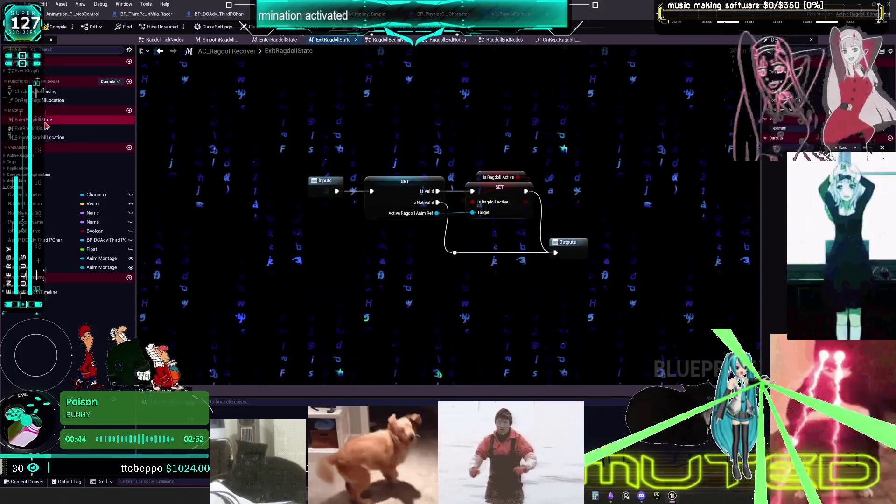
double_click(46, 120)
left_click(45, 92)
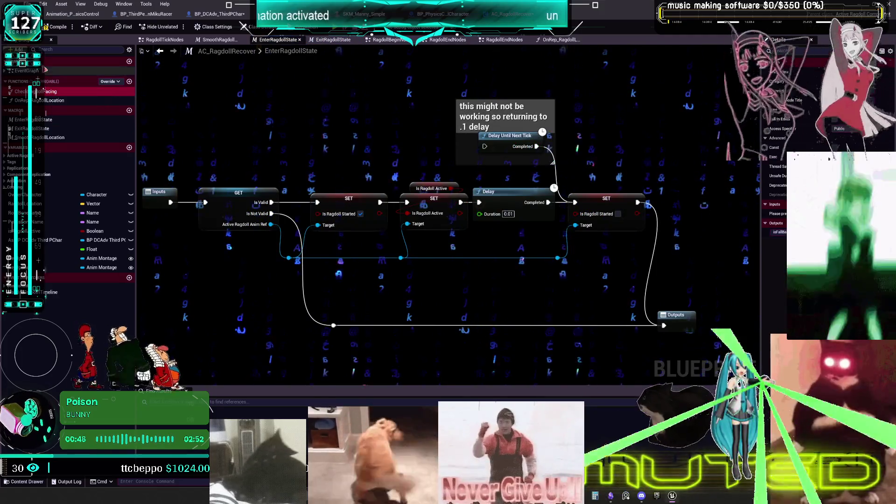
scroll(45, 70, "down", 1)
double_click(37, 83)
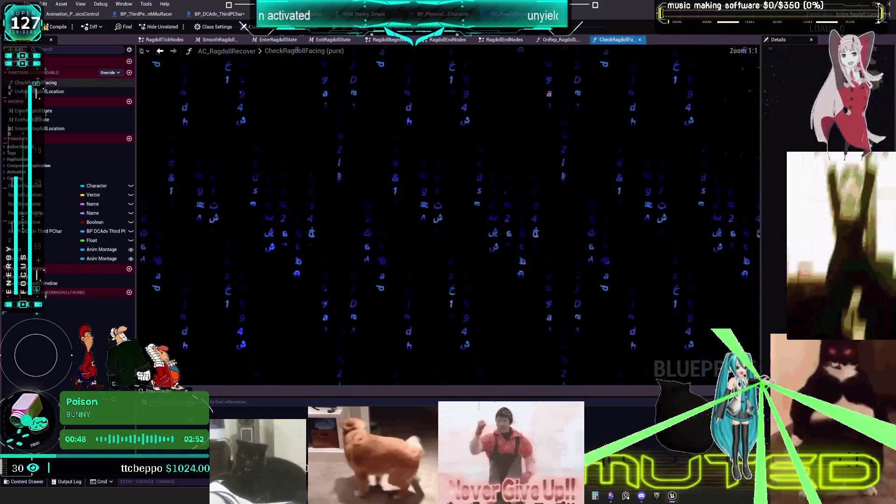
double_click(28, 70)
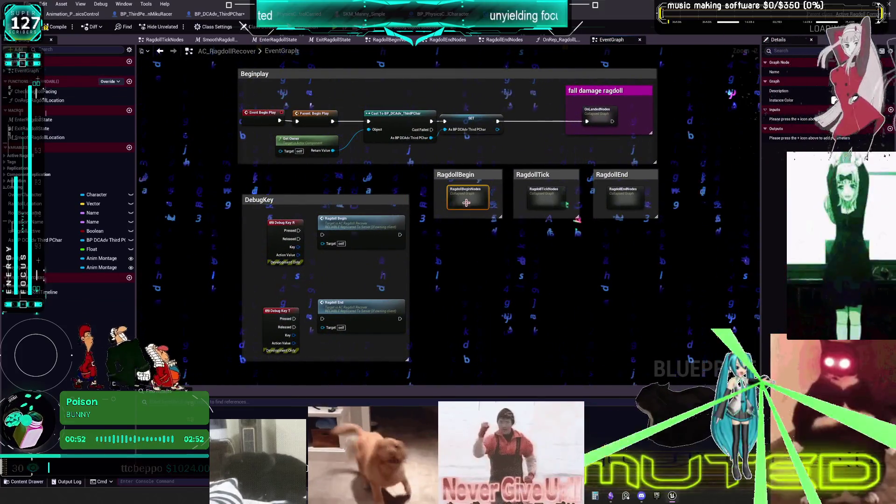
double_click(466, 203)
scroll(410, 213, "up", 4)
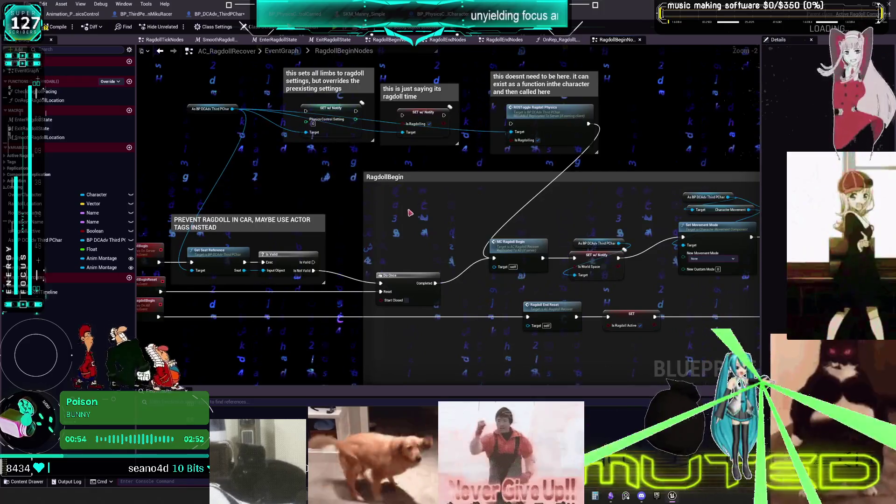
Wire Destory Controls into the MC_RagdollBegin chain before Ragdoll End Reset, fed by the character reference.
scroll(448, 213, "up", 2)
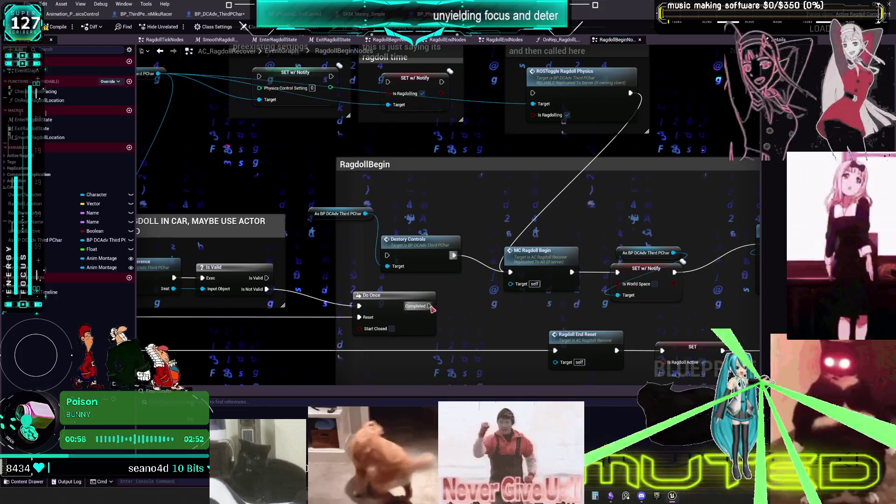
left_click_drag(369, 241, 533, 201)
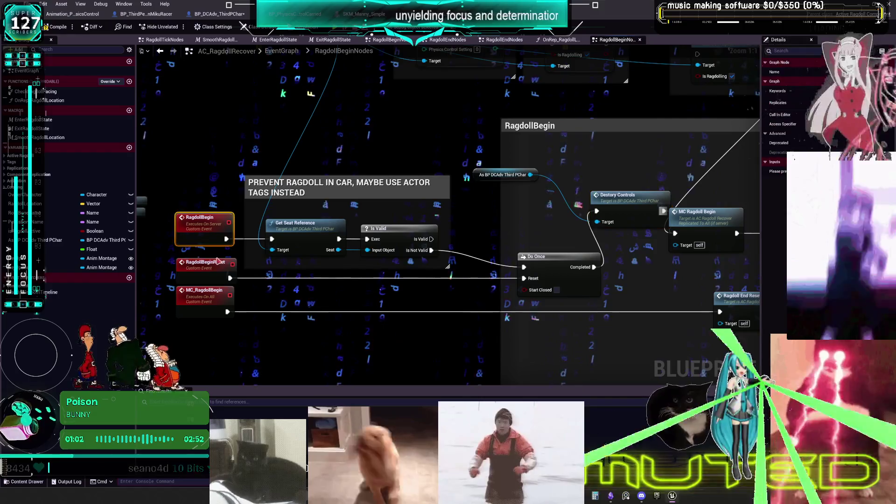
left_click_drag(624, 238, 452, 229)
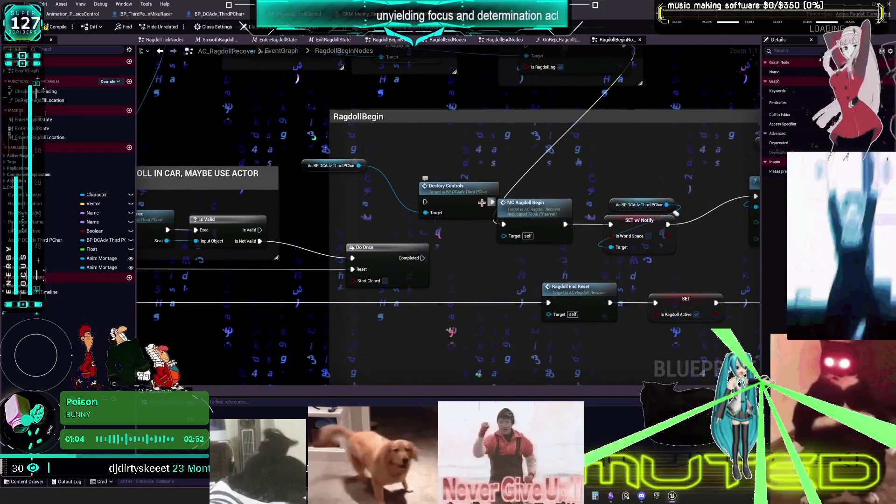
mouse_move(497, 224)
left_mouse_down()
mouse_move(477, 293)
mouse_move(513, 331)
mouse_move(540, 303)
left_mouse_up()
left_click_drag(454, 301, 507, 301)
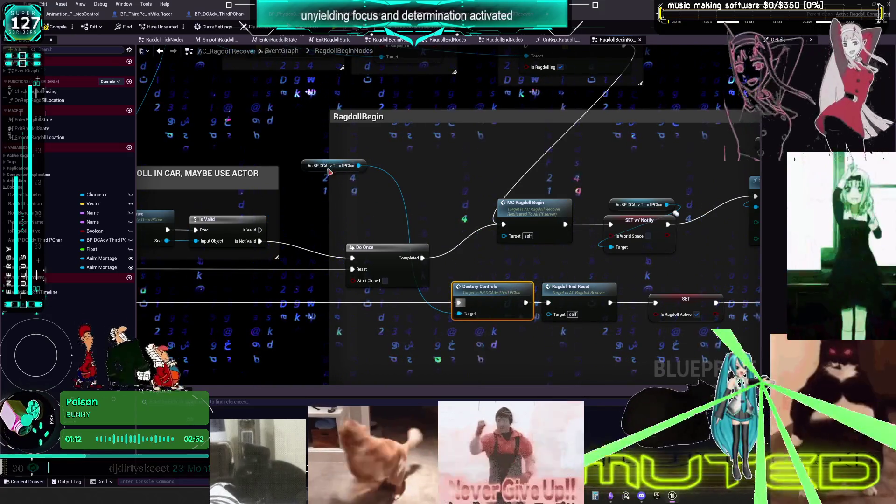
left_click_drag(330, 172, 503, 276)
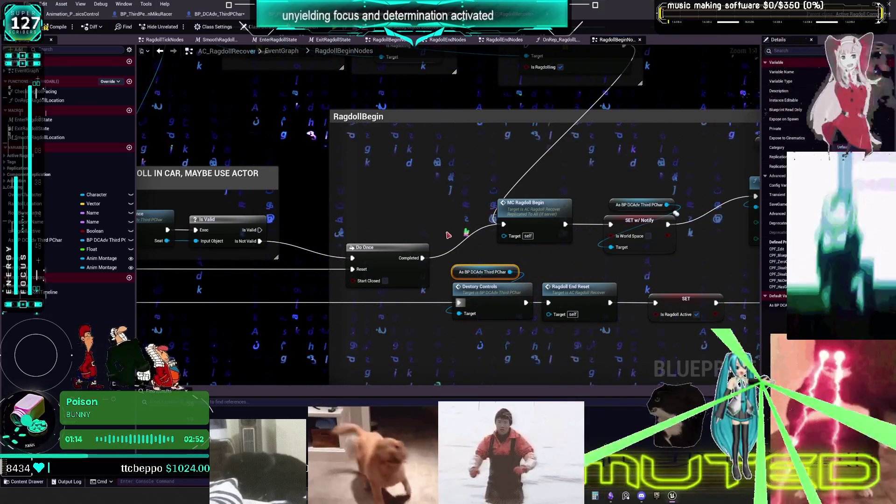
Compile the blueprint and open the RagdollEndNodes collapsed graph.
key("F7")
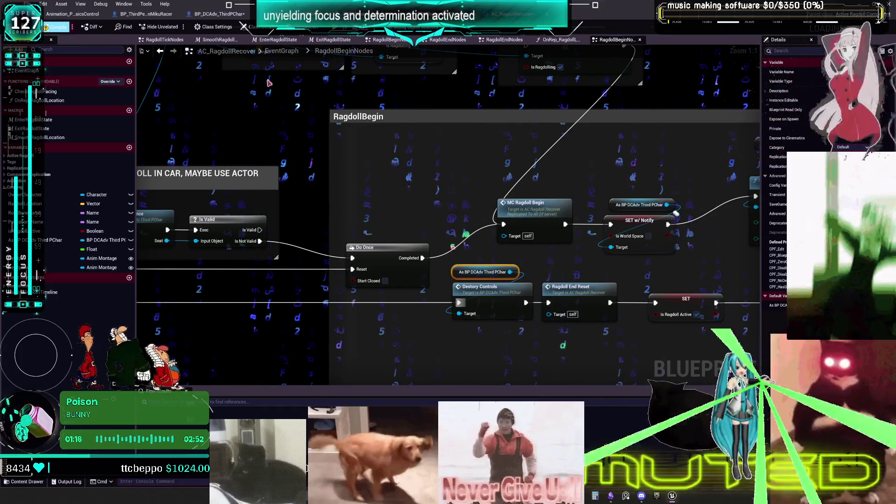
left_click(297, 54)
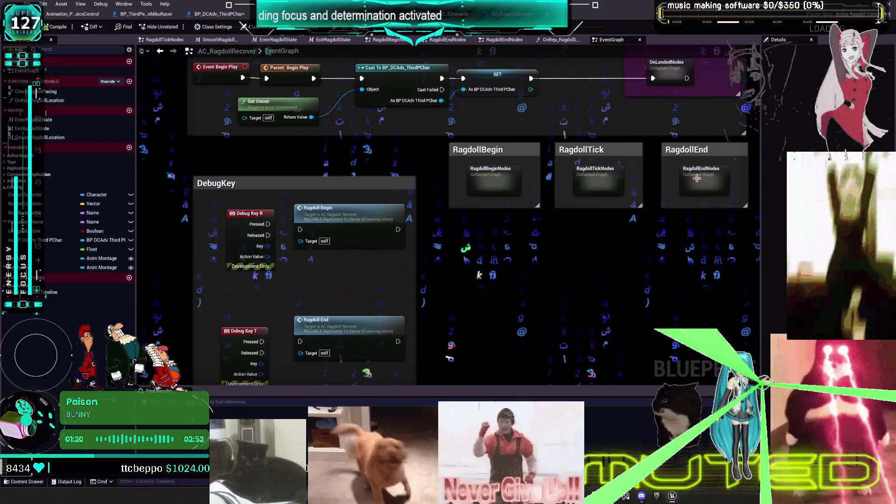
double_click(697, 178)
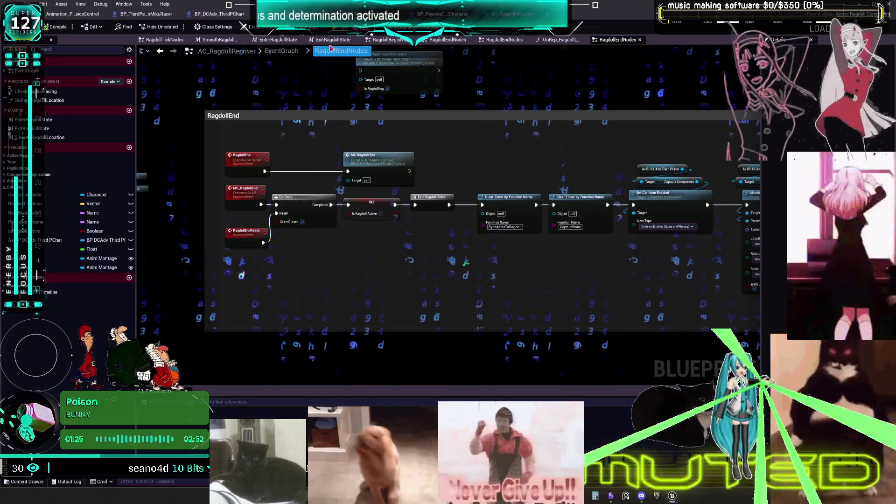
Compare the BP_PhysicsControlCharacter, BP_PhysicsControlCarried and CharacterPhysics graphs, then return to RagdollEnd.
left_click(441, 15)
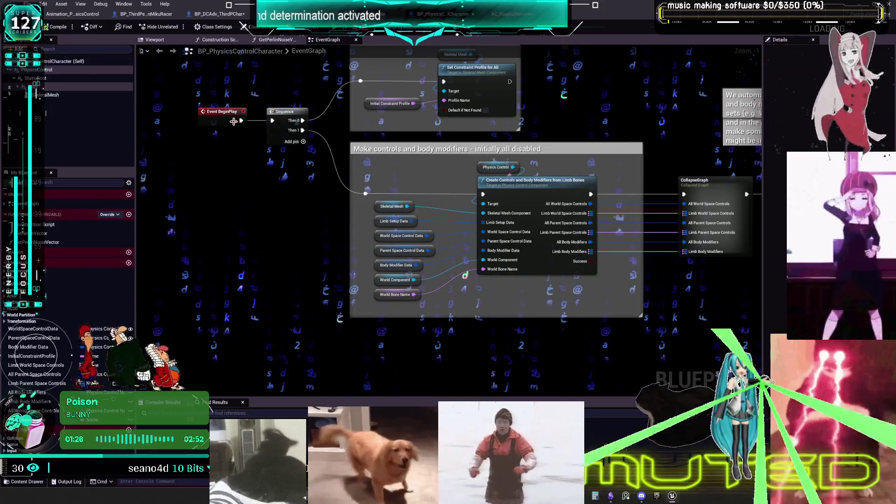
scroll(240, 121, "down", 1)
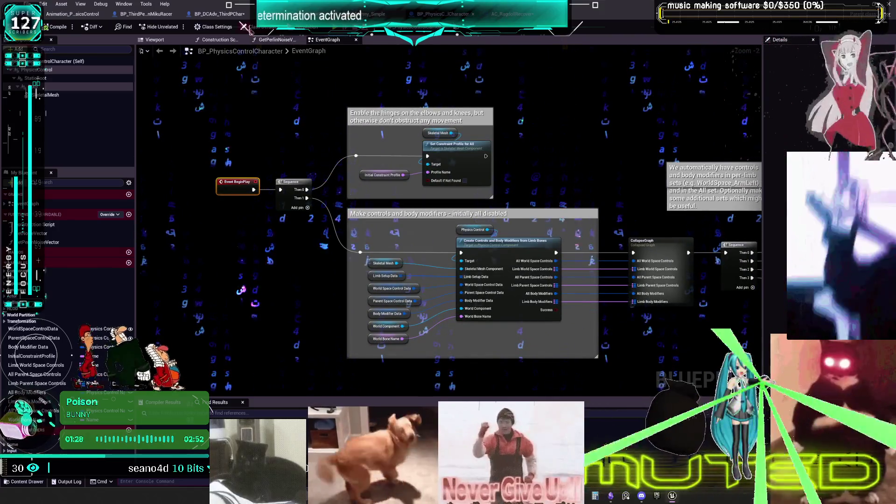
left_click(220, 14)
scroll(258, 291, "down", 1)
scroll(259, 291, "up", 2)
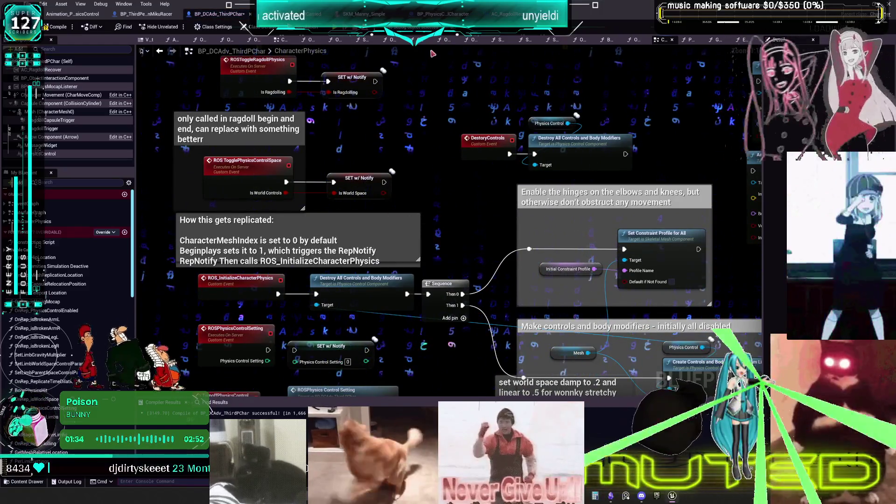
key("ctrl+Tab")
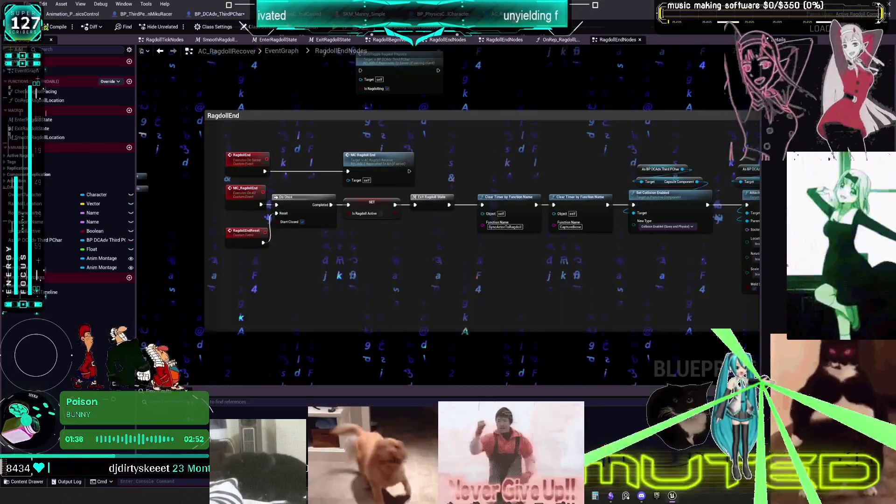
left_click(441, 15)
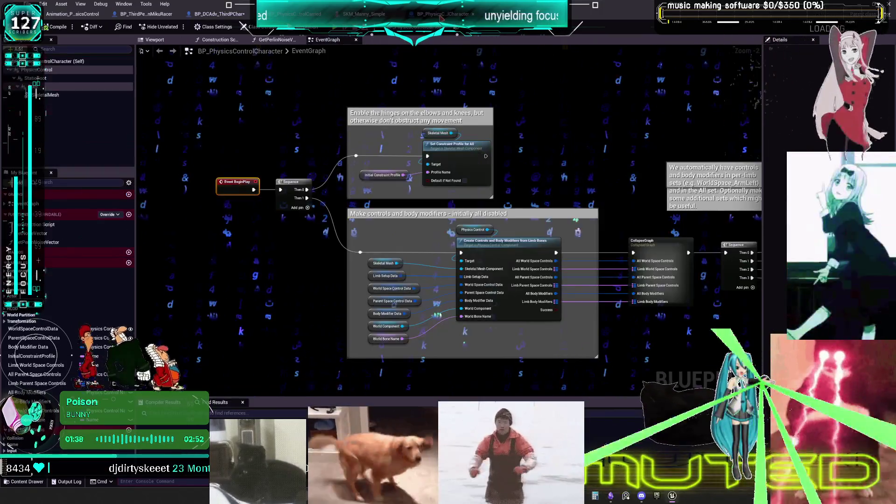
left_click(295, 14)
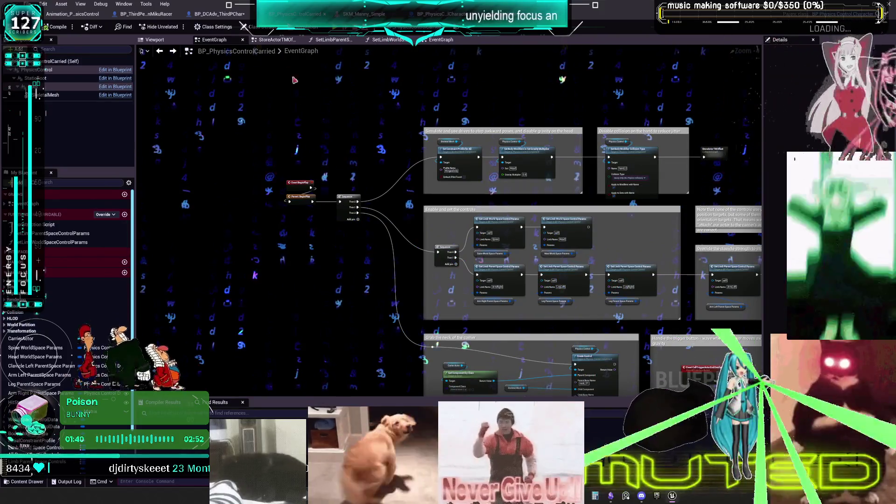
left_click(219, 14)
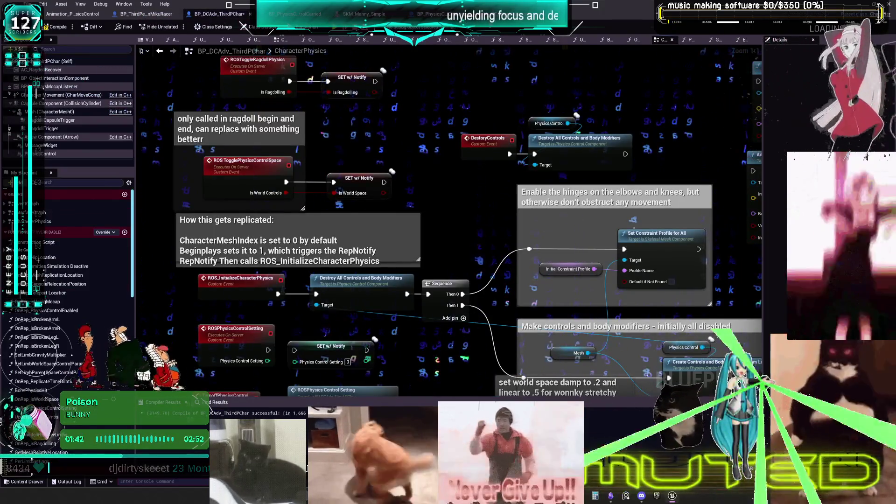
key("ctrl+Tab")
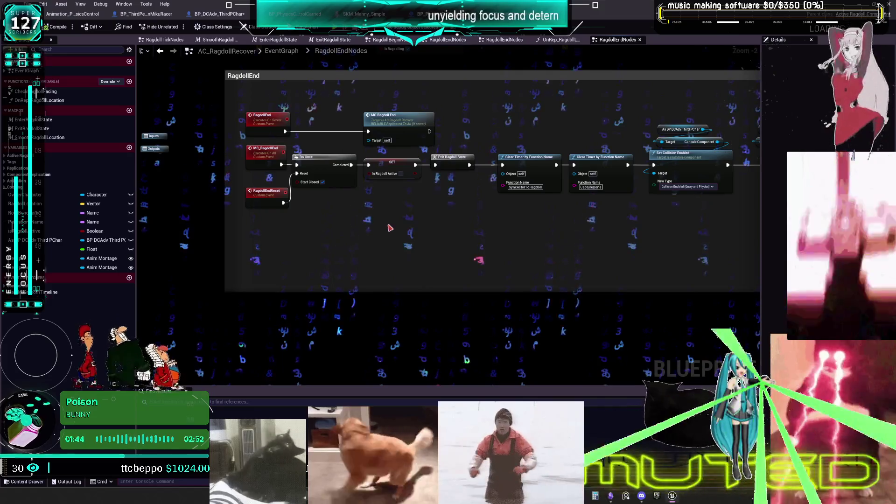
Locate the ROSToggle Ragdoll Physics node in the RagdollEnd graph.
right_click(390, 228)
type("toggle")
key("Return")
mouse_move(460, 120)
left_mouse_down()
mouse_move(433, 275)
mouse_move(264, 170)
left_mouse_up()
Add a ROS Initialize Character Physics call off the character reference and inspect its event definition.
mouse_move(518, 180)
left_mouse_down()
mouse_move(502, 185)
mouse_move(414, 135)
mouse_move(391, 169)
mouse_move(262, 269)
left_mouse_up()
type("init")
key("Return")
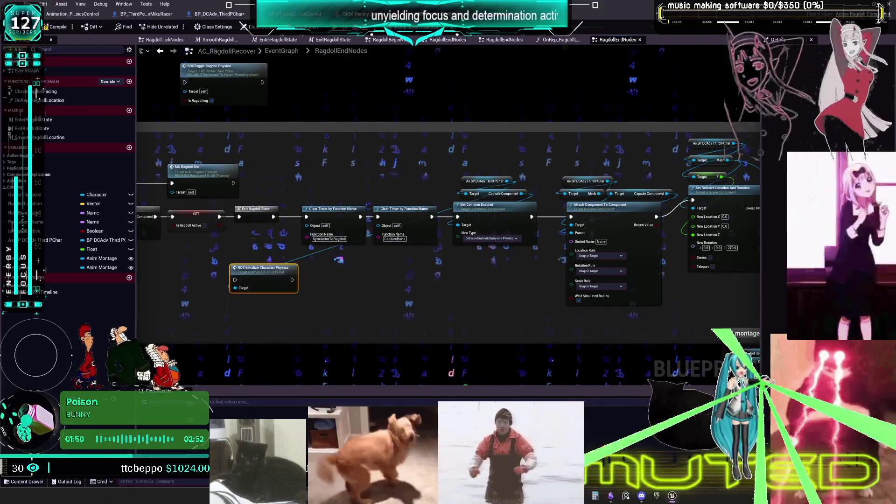
scroll(459, 260, "up", 2)
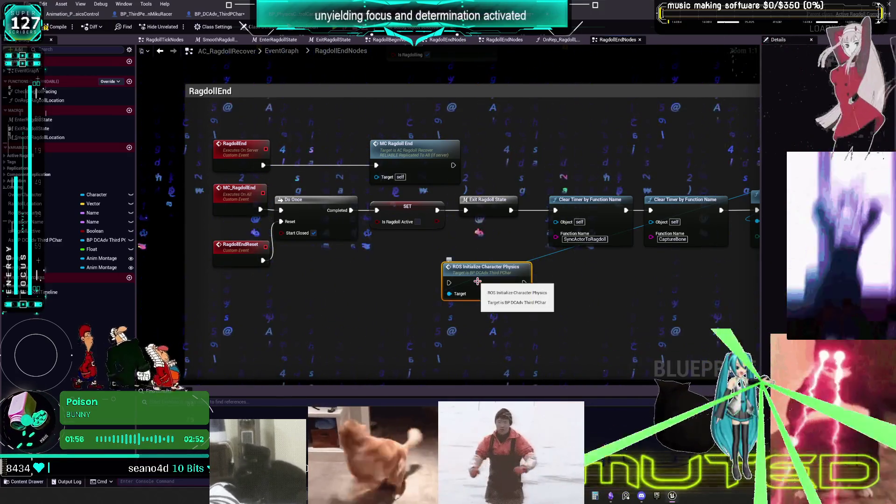
double_click(478, 282)
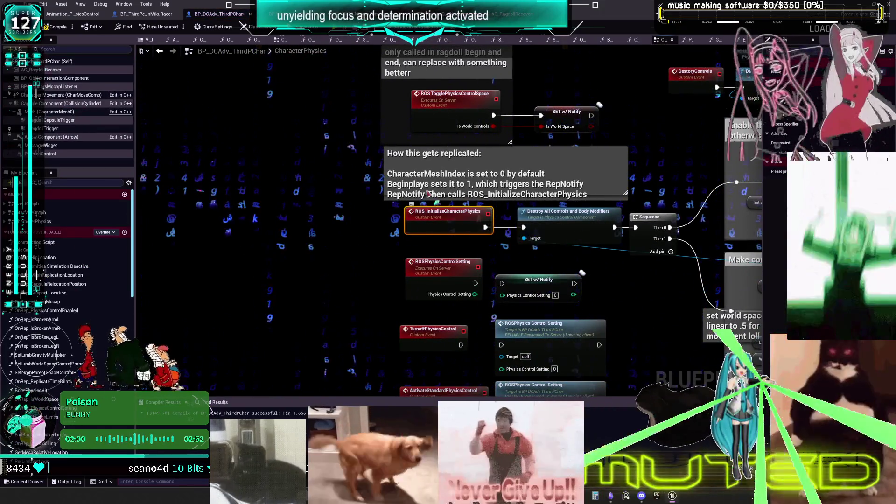
left_click(160, 52)
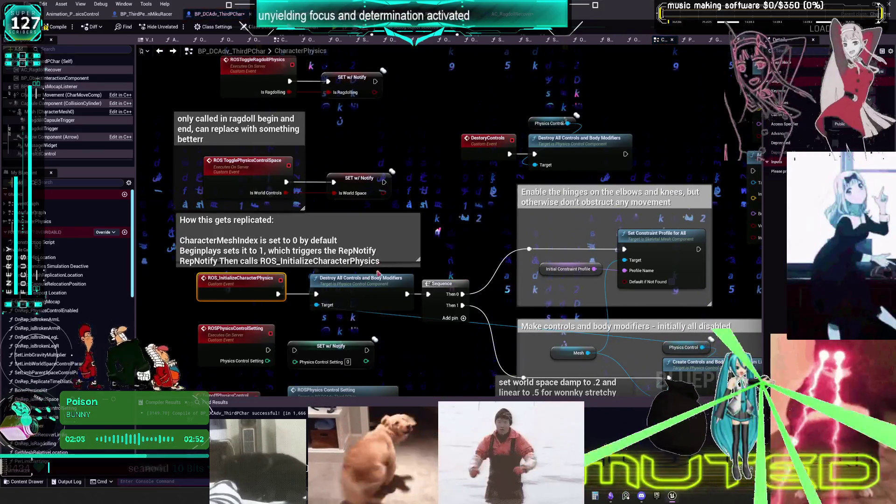
left_click(160, 51)
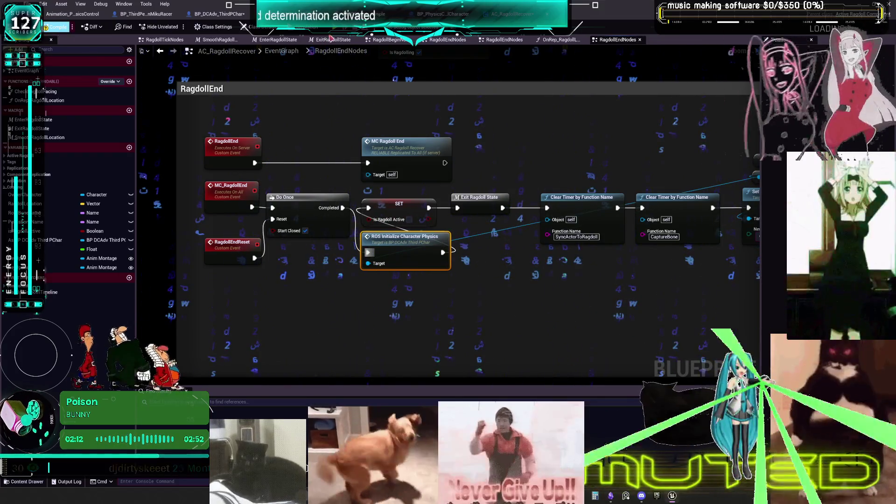
key("alt+p")
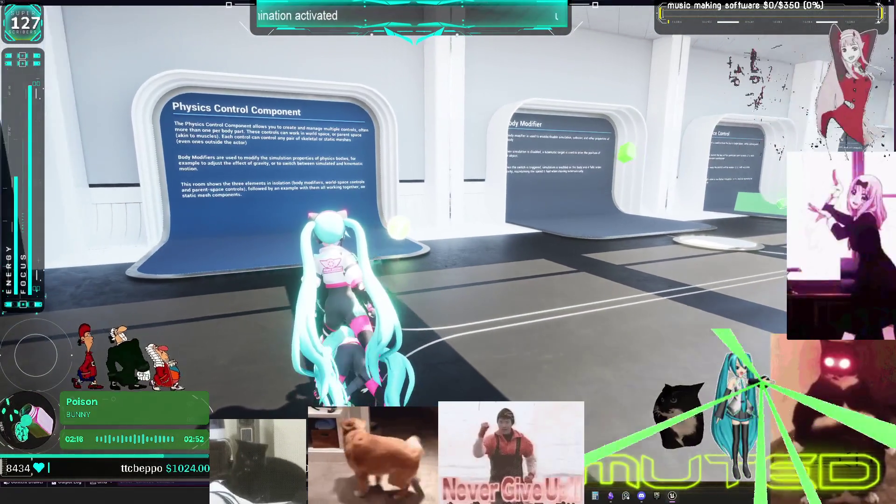
key("d")
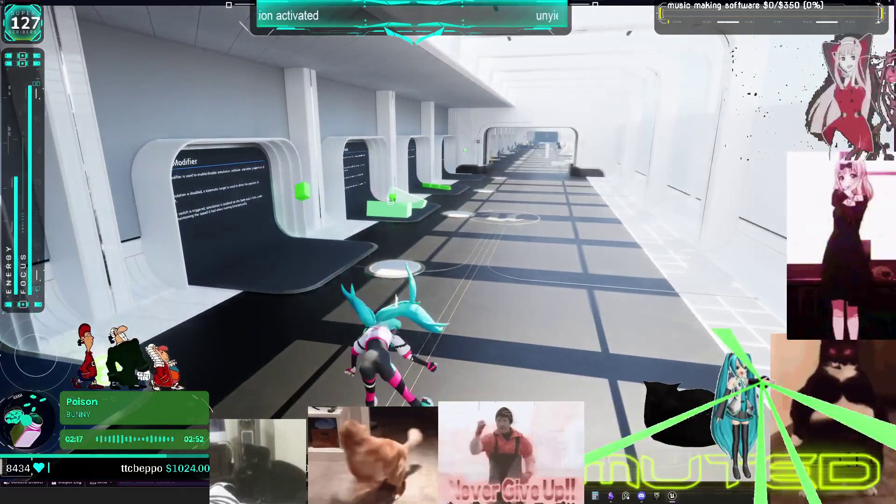
key("a")
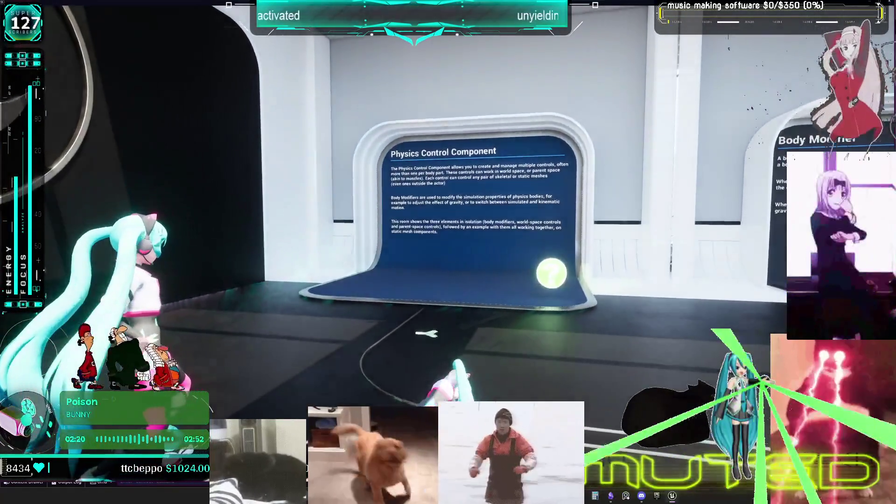
key("w")
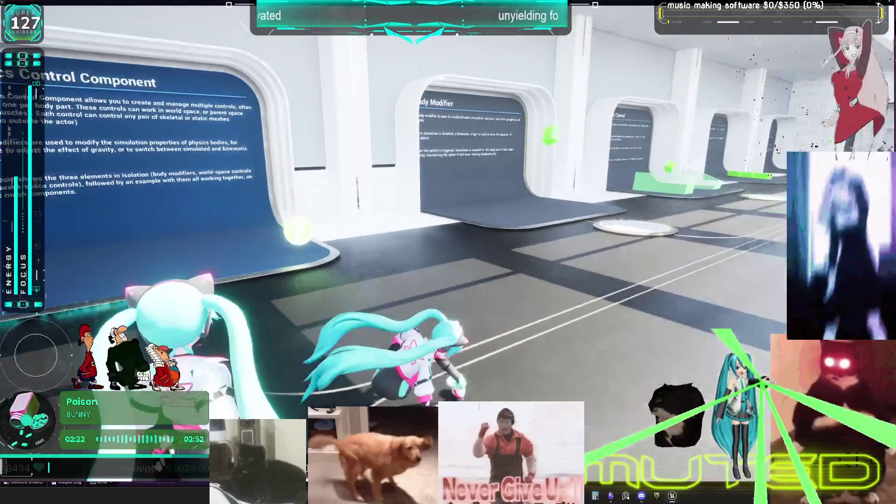
key("w")
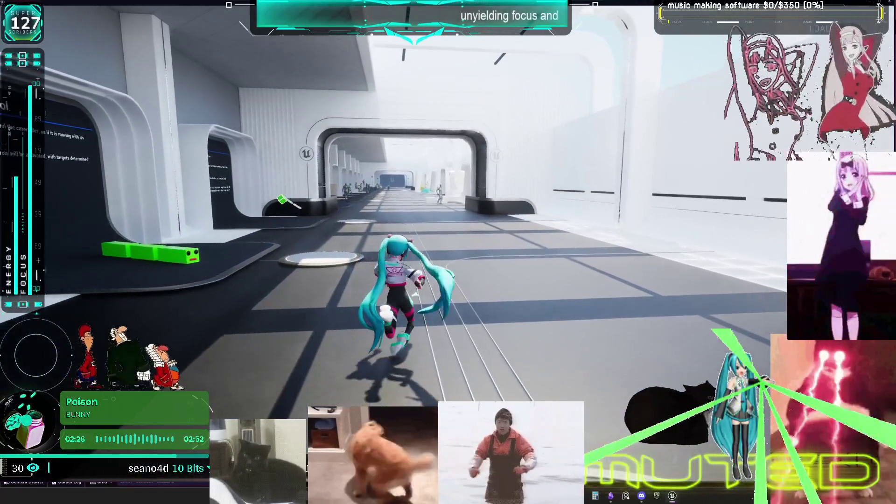
key("w")
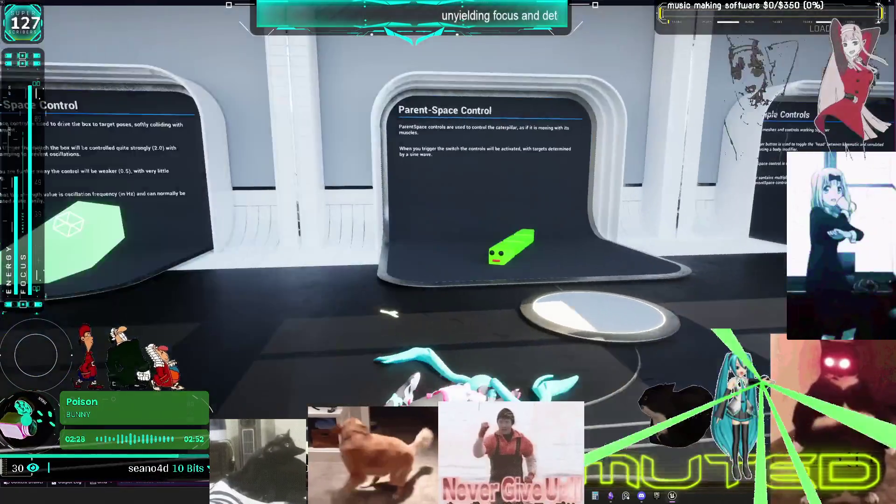
key("w")
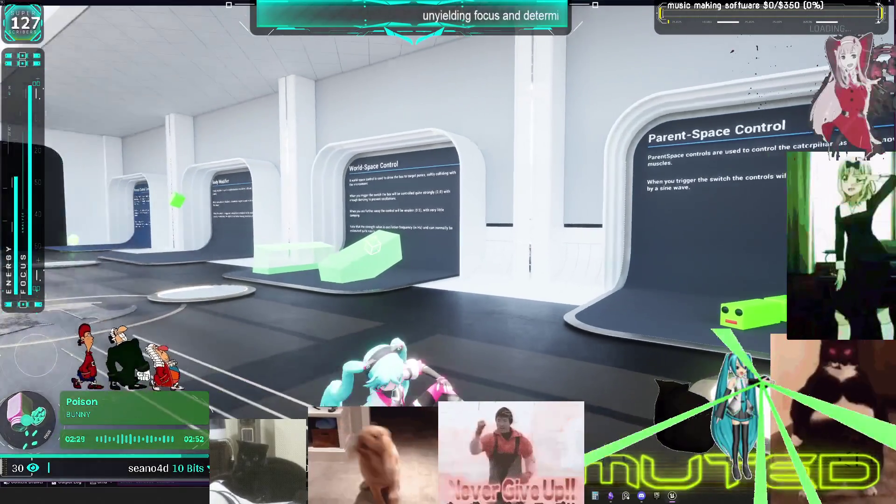
key("w")
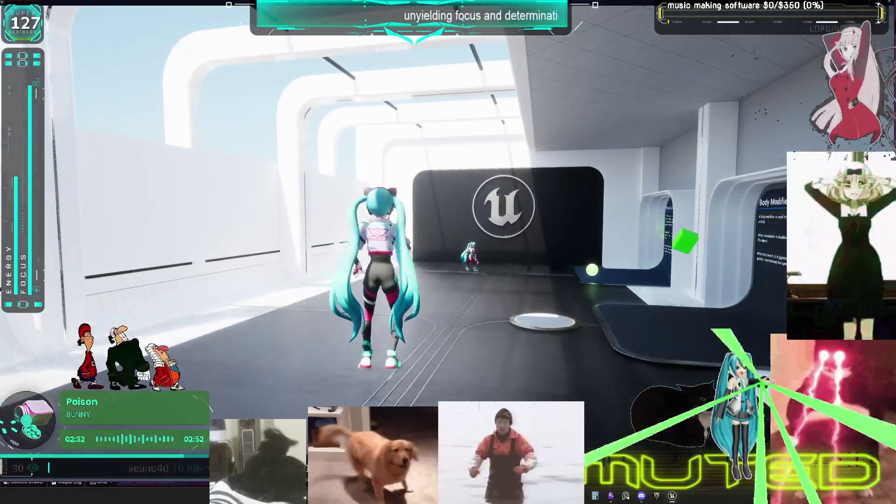
key("Escape")
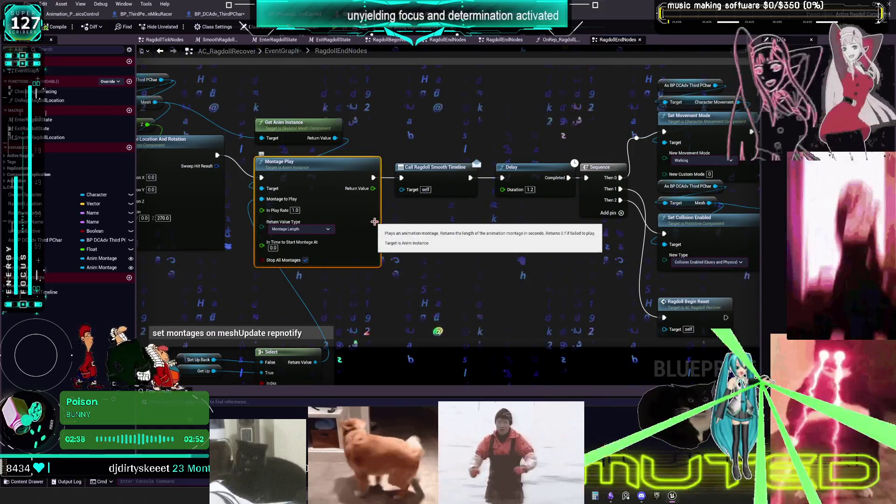
left_click_drag(496, 259, 256, 244)
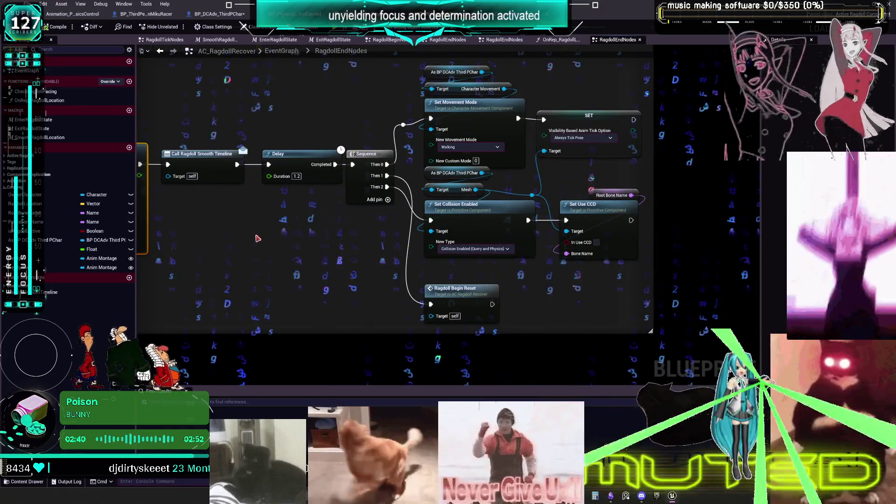
left_click_drag(288, 176, 289, 249)
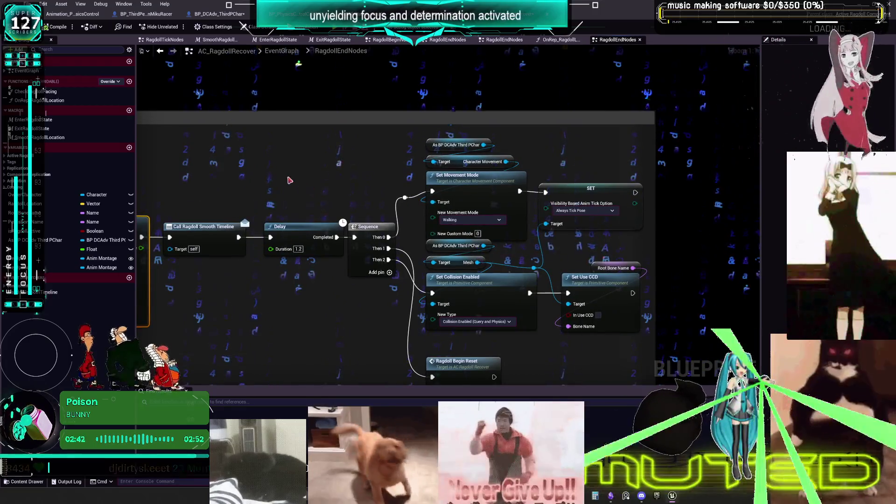
left_click_drag(289, 180, 458, 194)
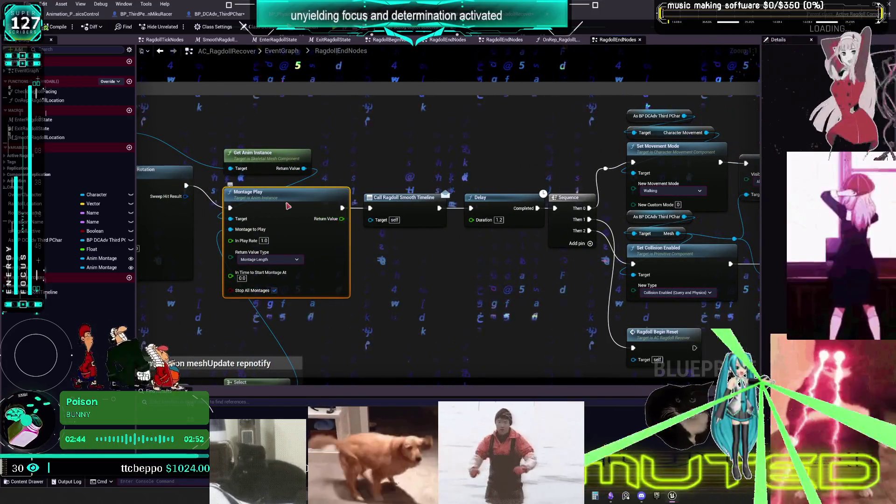
left_click_drag(327, 177, 474, 181)
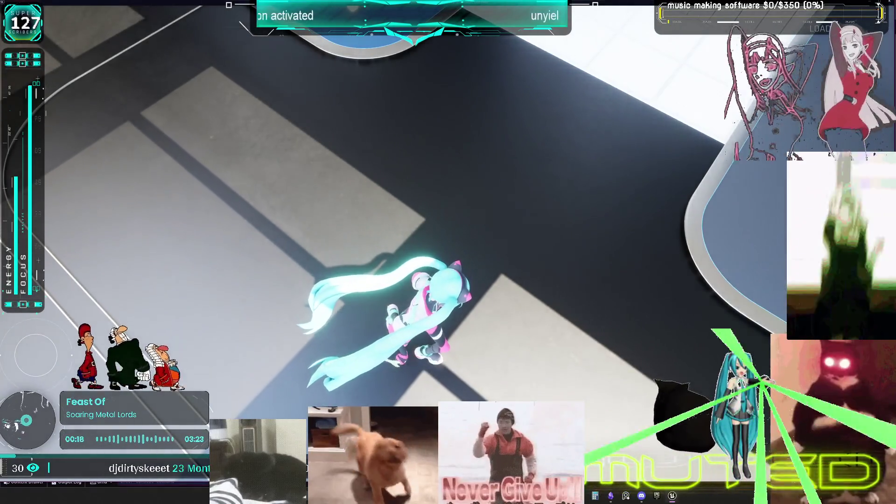
key("Escape")
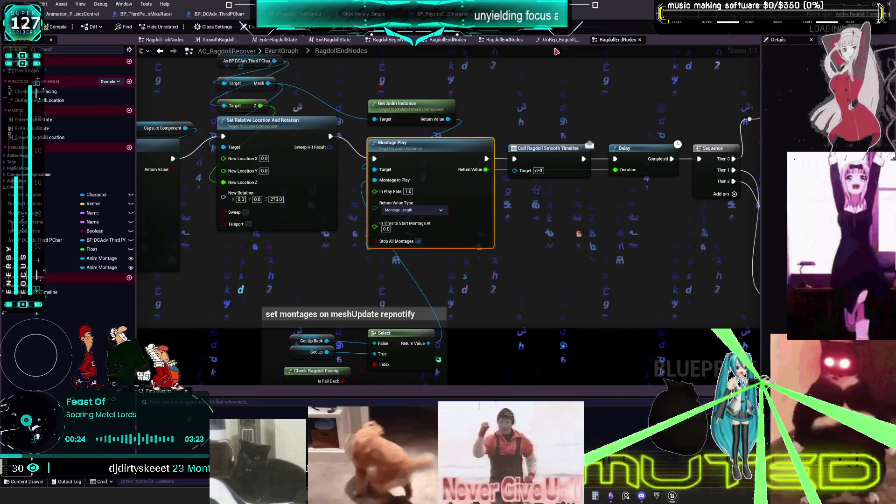
Multiply Montage Play's return value by 0.8 and feed the result into the Delay duration.
left_click_drag(337, 161, 204, 129)
mouse_move(354, 140)
left_mouse_down()
mouse_move(390, 212)
mouse_move(415, 224)
left_mouse_up()
type("multy")
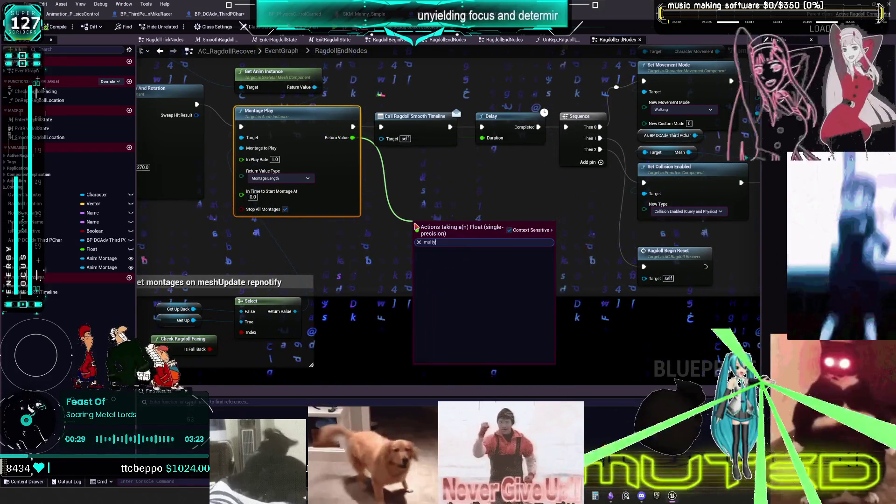
key("BackSpace")
key("BackSpace")
key("BackSpace")
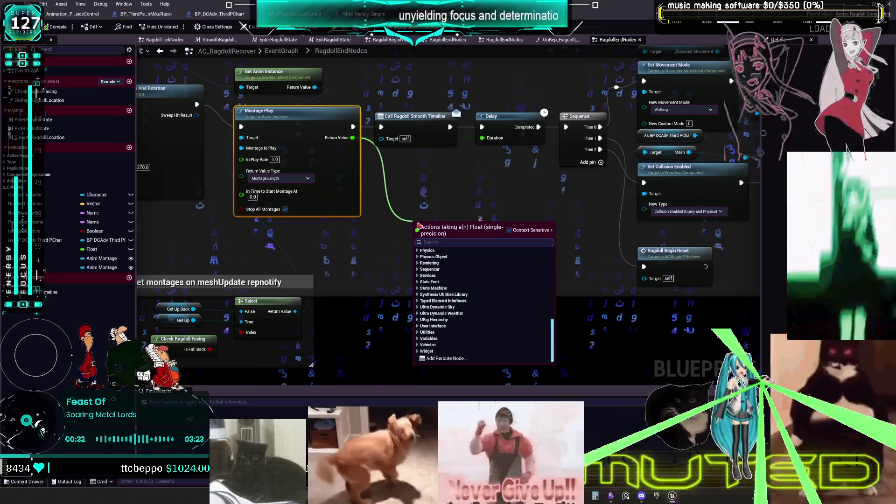
type("multip")
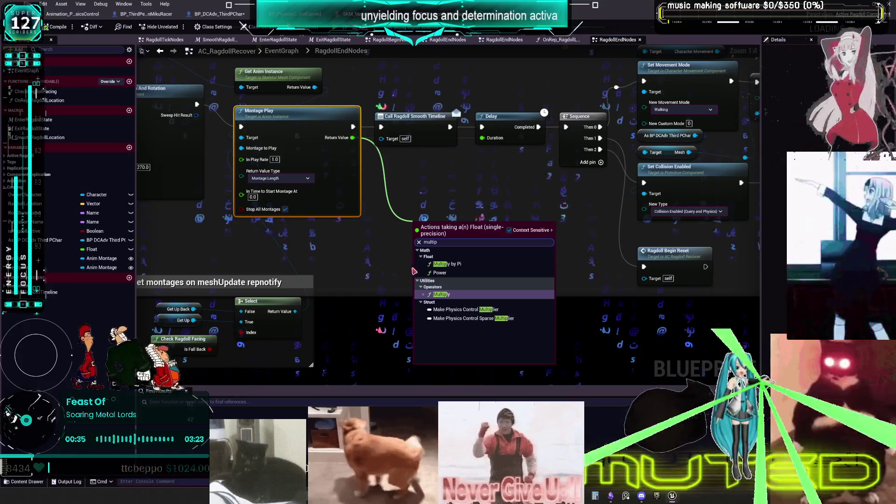
left_click(441, 294)
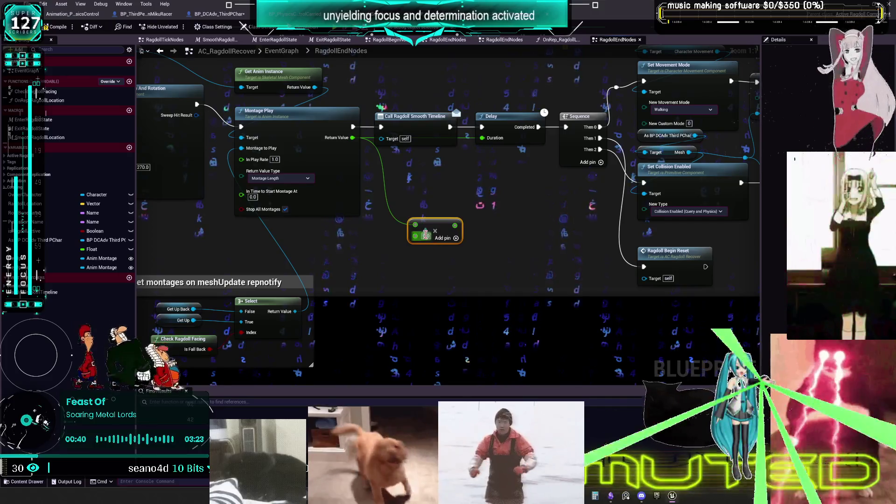
left_click(426, 236)
type("0.8")
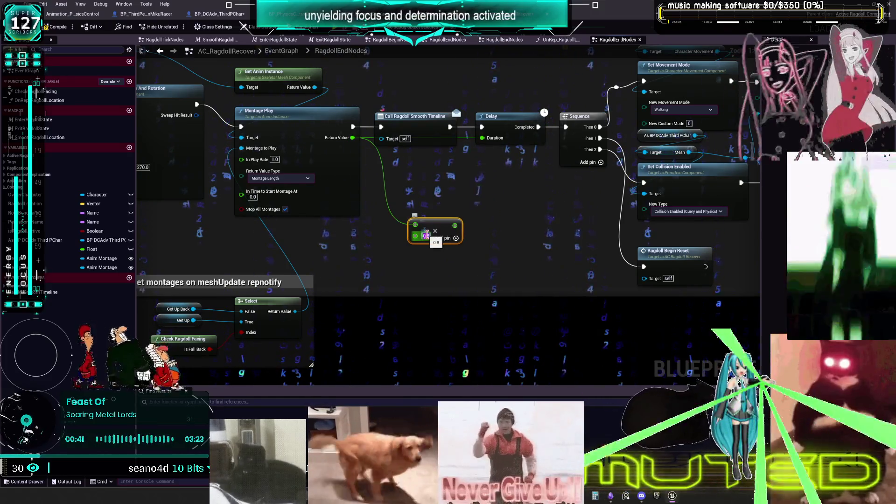
left_click(457, 203)
left_click_drag(456, 225, 484, 139)
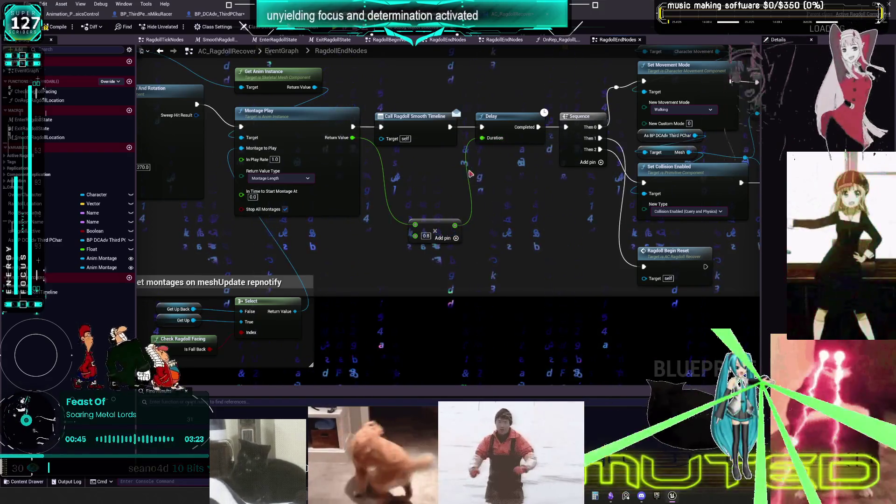
left_click_drag(444, 224, 431, 156)
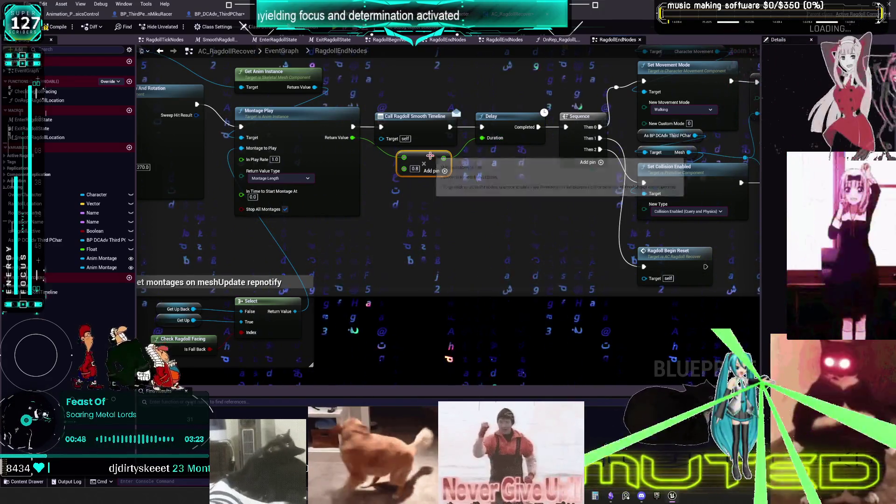
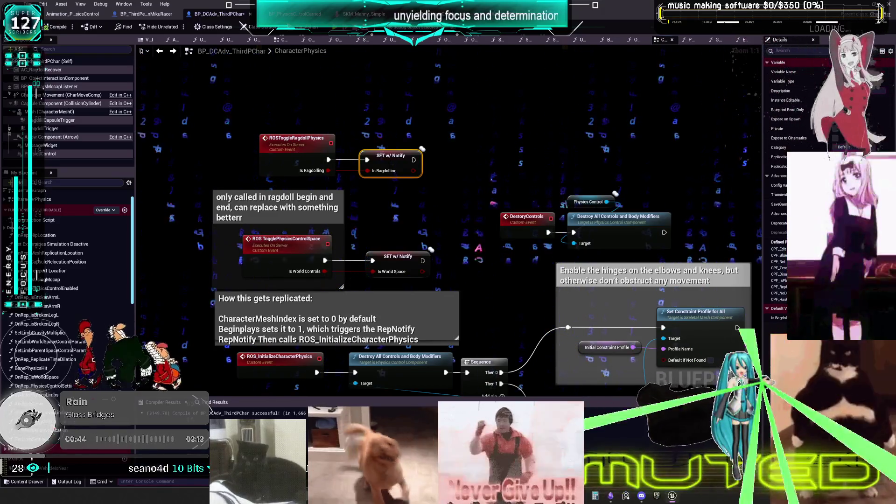
In OnRep_isRagdolling, add a Physics Control reference and a Set Controls Enabled node from it.
double_click(391, 159)
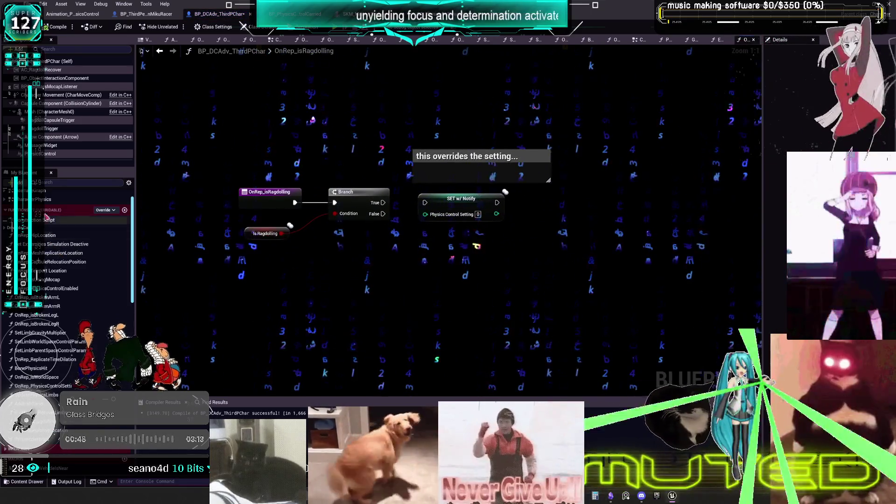
mouse_move(49, 154)
left_mouse_down()
mouse_move(420, 252)
mouse_move(515, 290)
left_mouse_up()
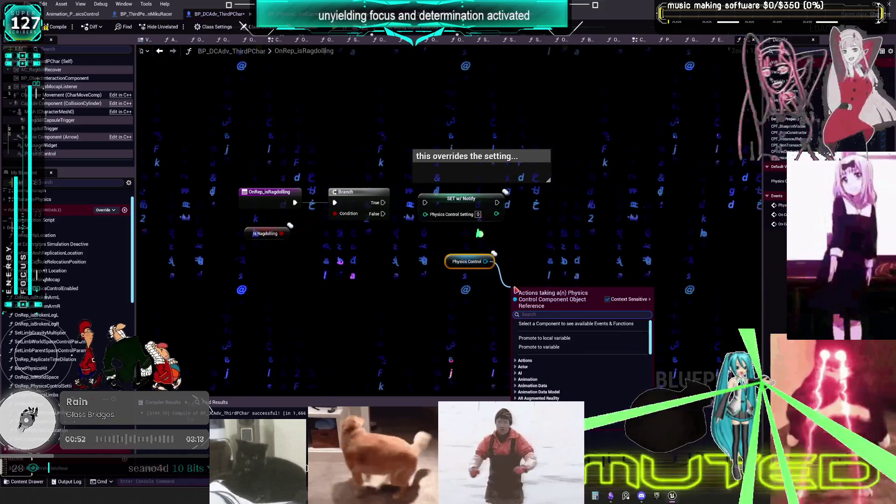
type("enabled")
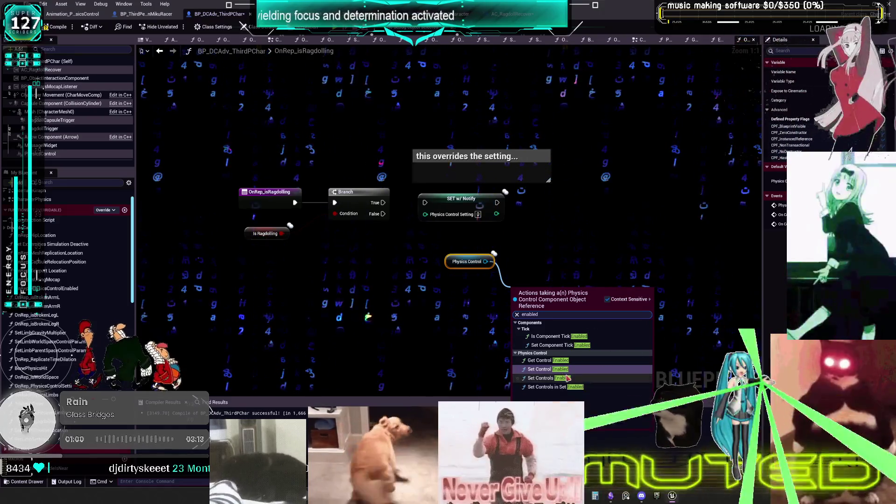
left_click(572, 383)
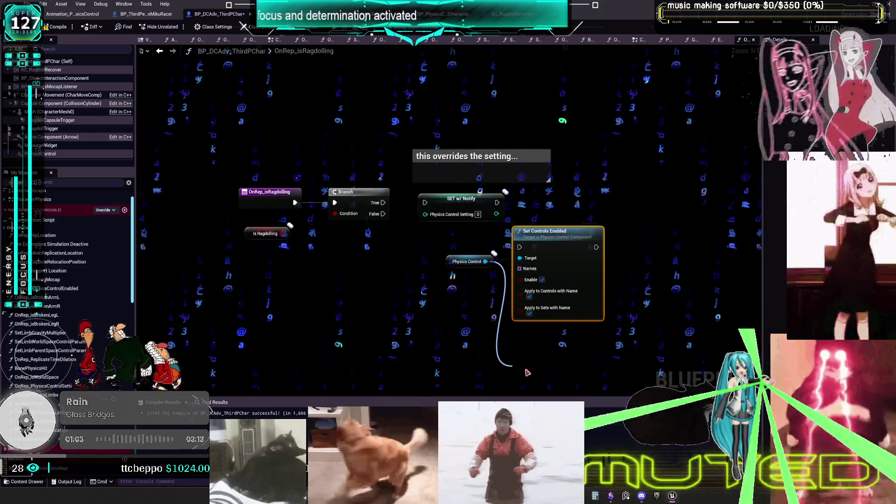
Try extra Set Controls Enabled and Set Control Enabled nodes, then delete the trial nodes.
left_click_drag(486, 261, 512, 366)
type("set controls")
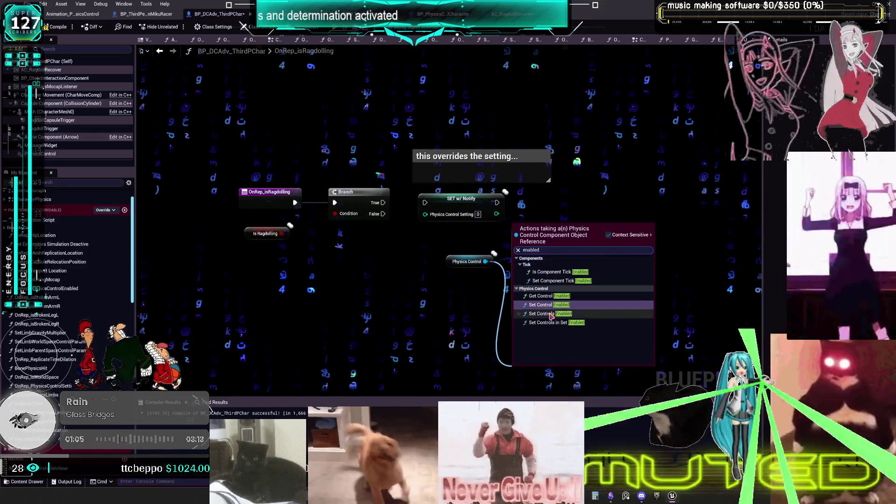
left_click(548, 334)
mouse_move(542, 293)
left_mouse_down()
mouse_move(631, 265)
mouse_move(648, 186)
left_mouse_up()
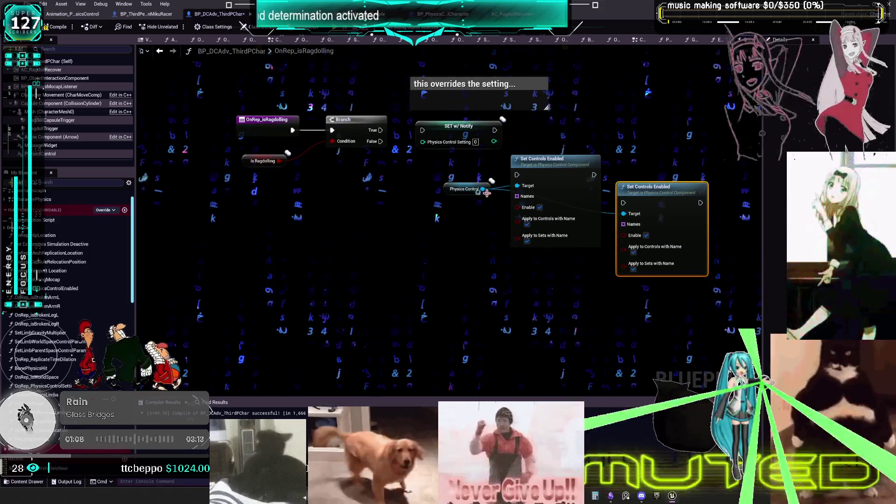
left_click_drag(483, 189, 495, 256)
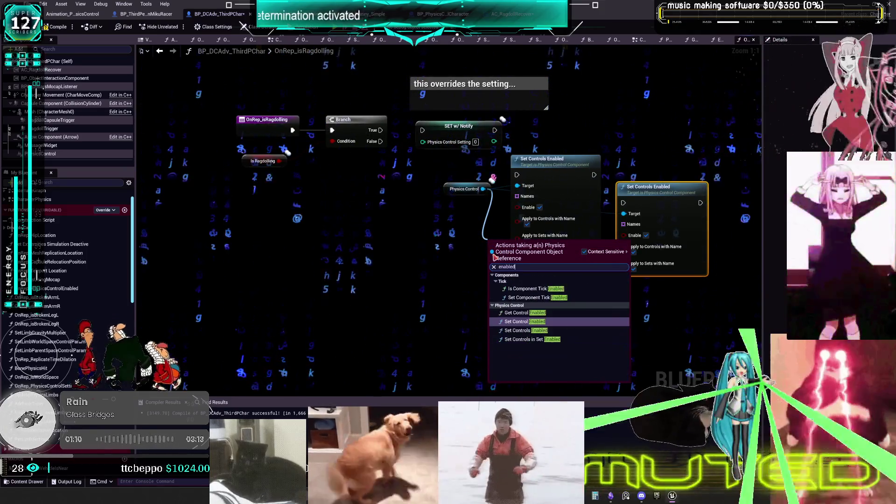
type("enabled")
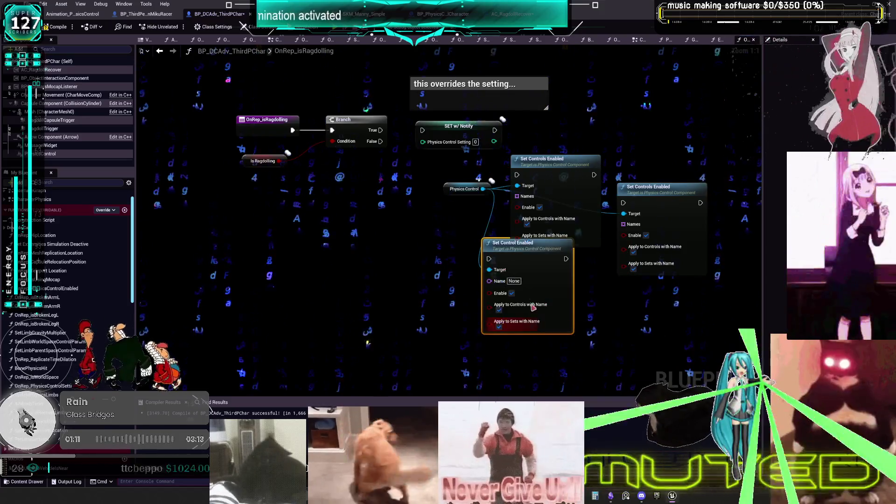
left_click(539, 322)
left_click_drag(686, 332, 425, 237)
key("Delete")
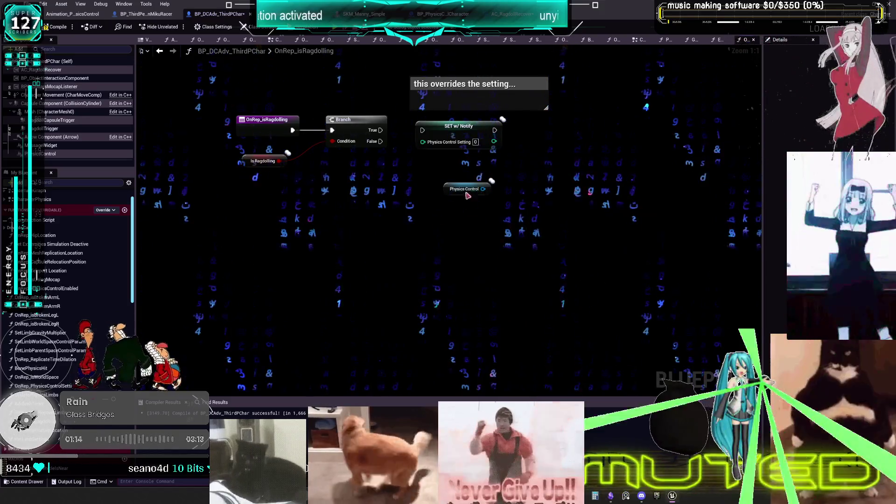
Add a Set Controls in Set Enabled node from Physics Control and delete the leftover Enabled nodes.
left_click_drag(493, 237, 493, 230)
left_click(537, 303)
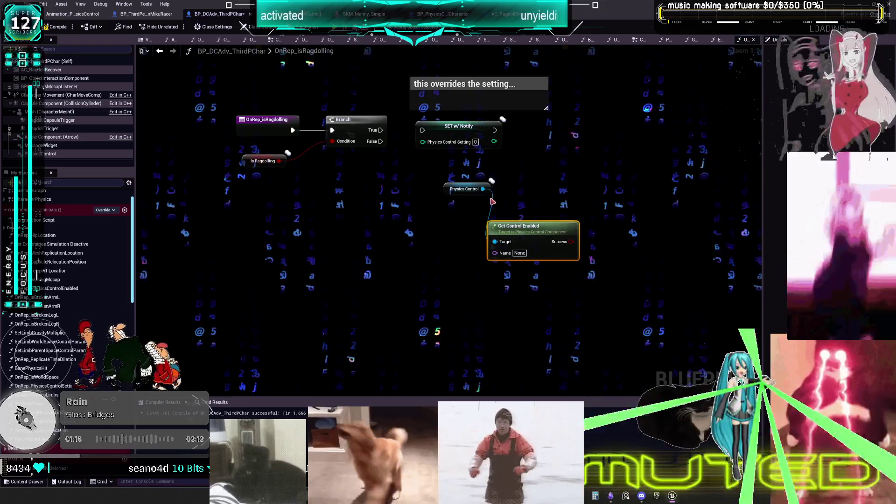
left_click_drag(467, 206, 494, 298)
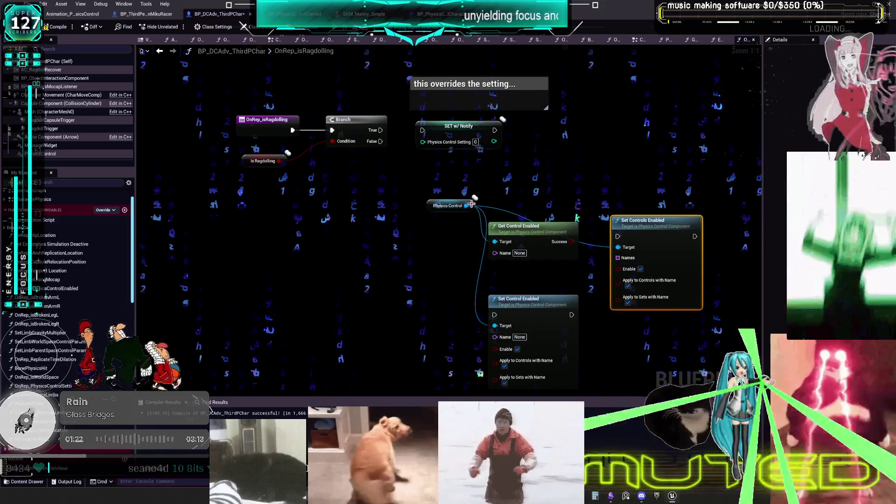
left_click_drag(382, 283, 381, 282)
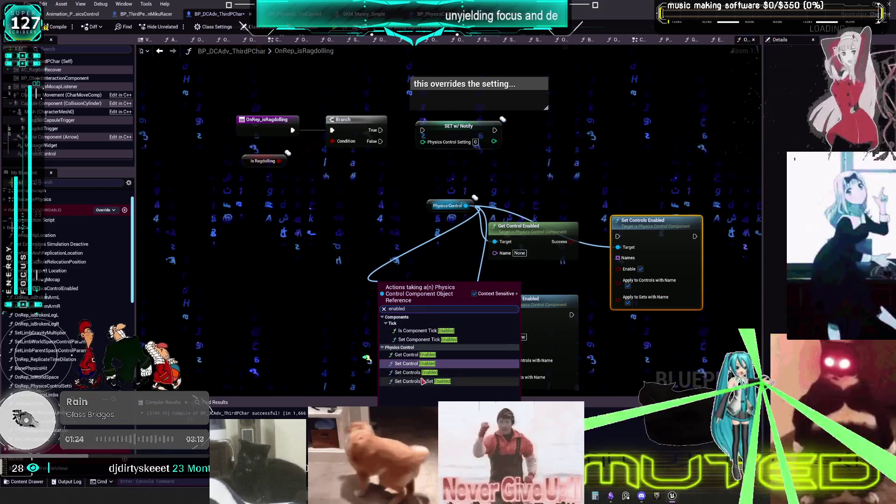
left_click(420, 374)
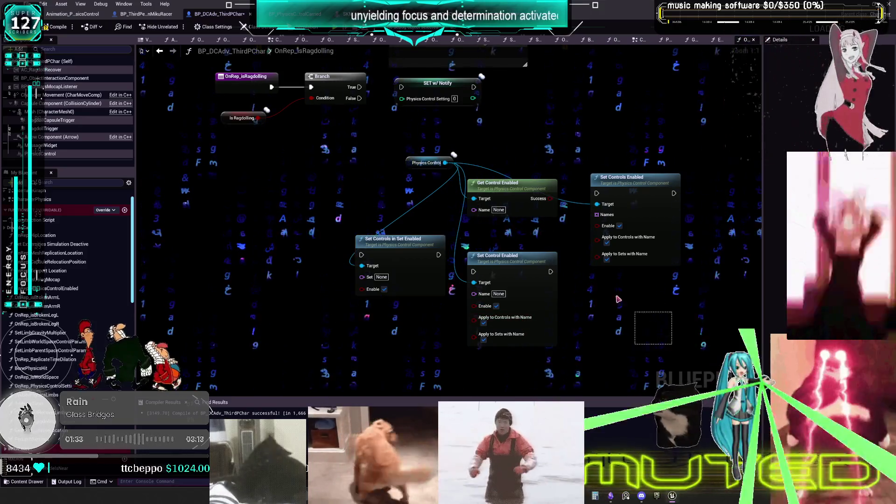
key("Delete")
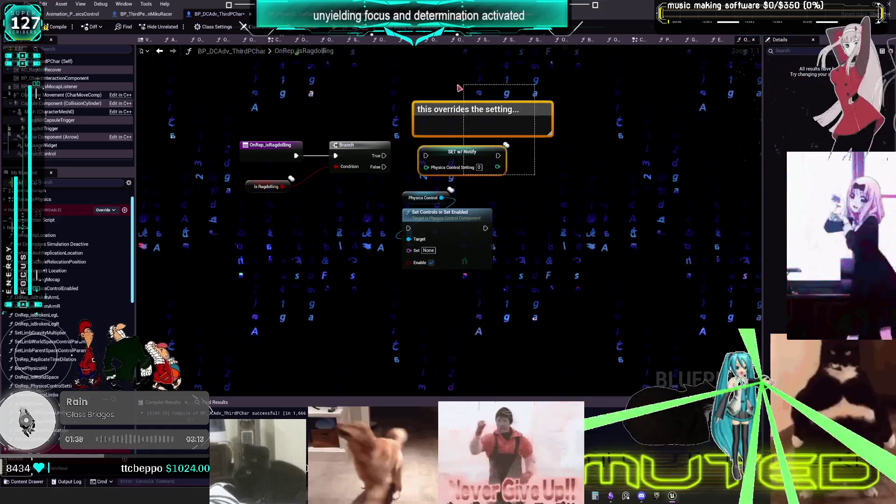
Run the node from Branch False and feed NOT Is Ragdolling into its Enable input.
left_click_drag(444, 212, 470, 167)
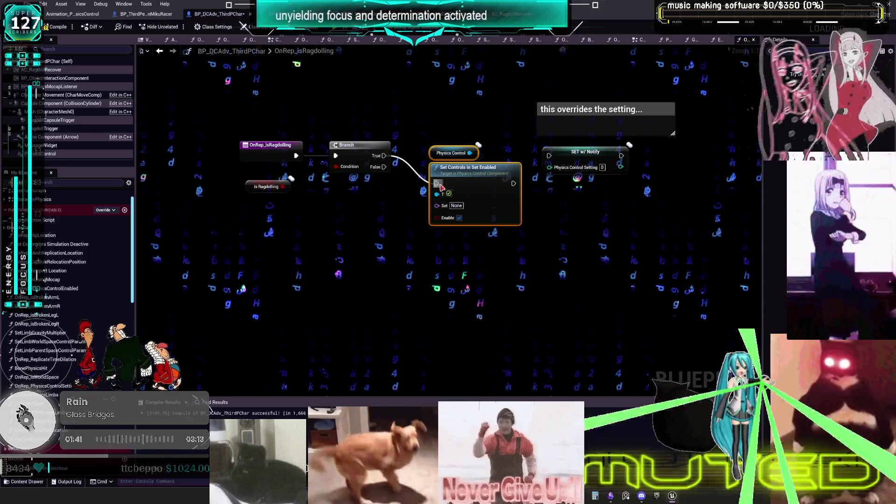
left_click_drag(383, 167, 435, 185)
mouse_move(283, 187)
left_mouse_down()
mouse_move(425, 221)
mouse_move(381, 214)
mouse_move(373, 206)
mouse_move(383, 202)
left_mouse_up()
type("not")
key("Return")
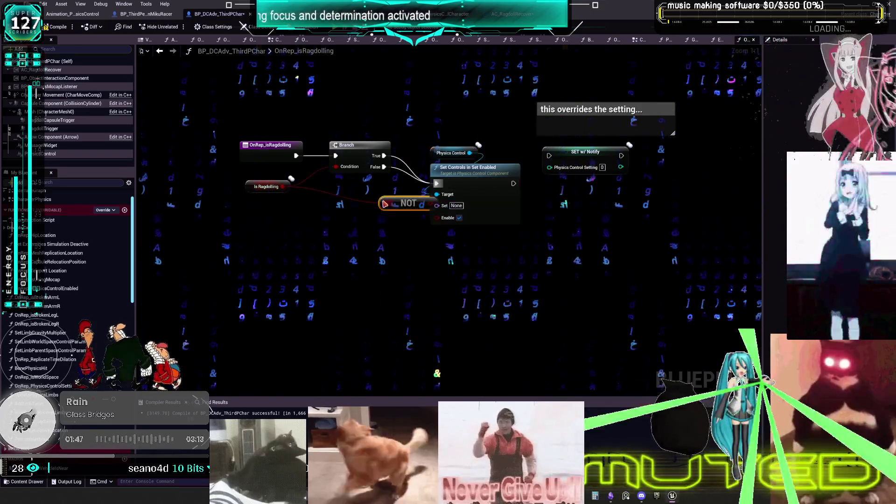
mouse_move(397, 208)
left_mouse_down()
mouse_move(451, 220)
mouse_move(439, 218)
left_mouse_up()
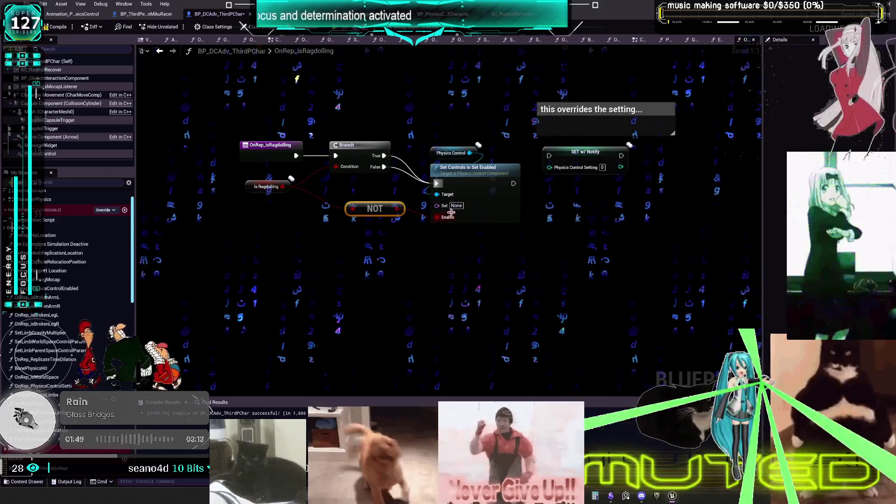
Target the All control set, then compile and save the character blueprint.
left_click(456, 206)
left_click(458, 216)
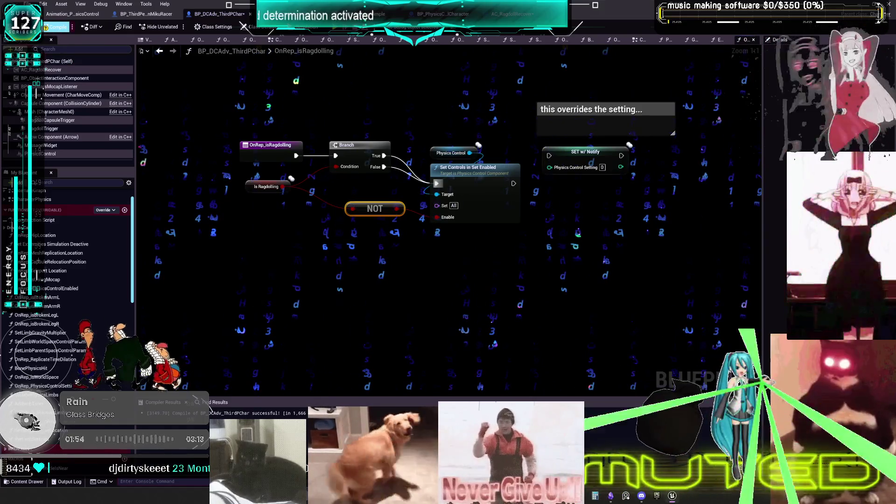
left_click(51, 26)
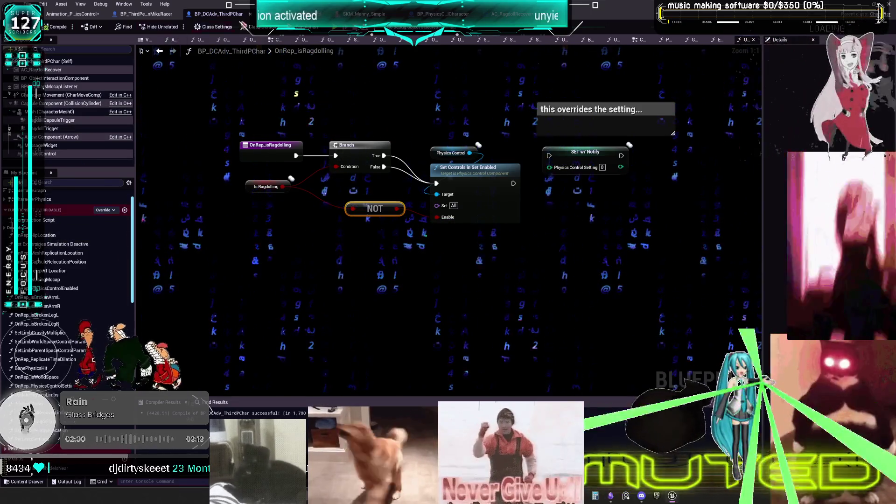
key("ctrl+Tab")
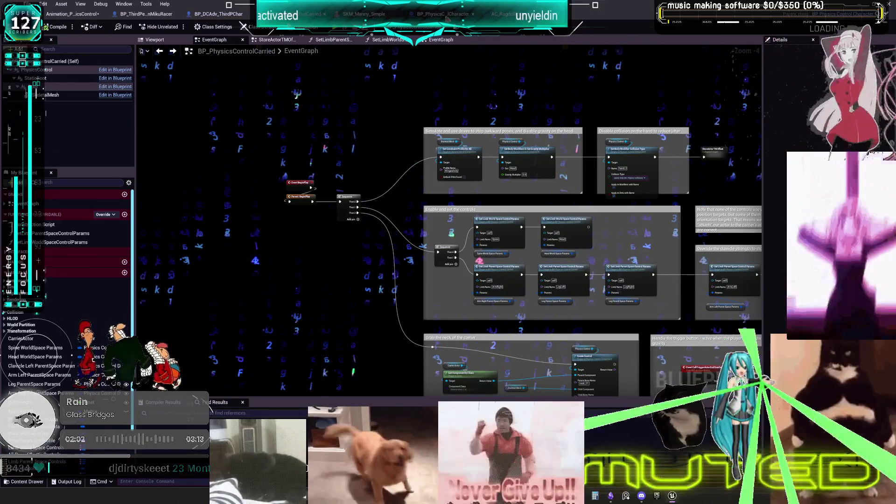
Switch from the character blueprint to AC_RagdollRecover's main EventGraph.
left_click(446, 17)
left_click(495, 14)
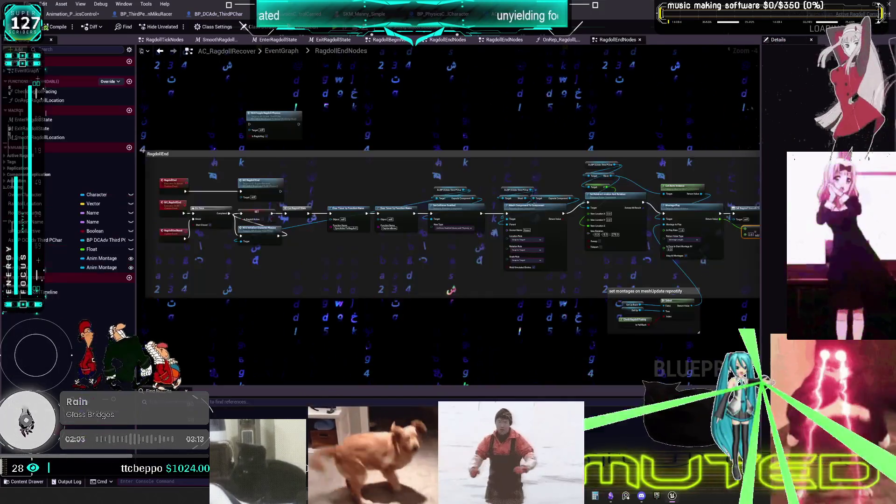
scroll(419, 206, "up", 2)
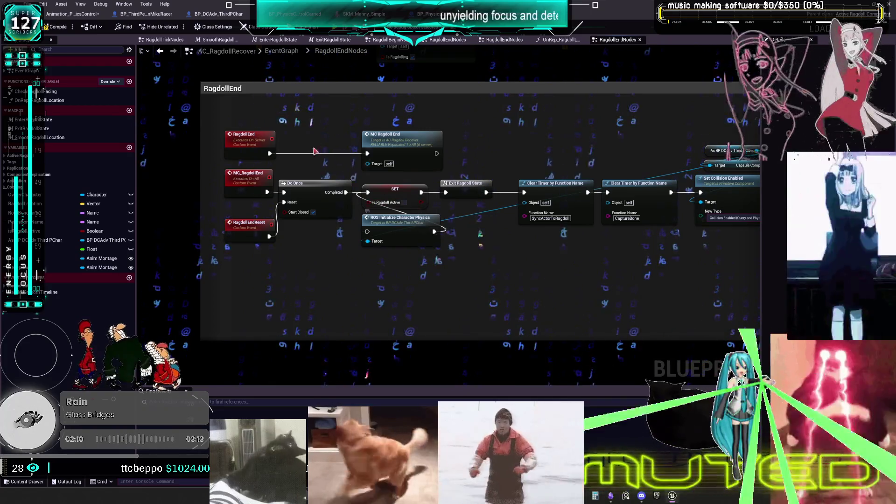
left_click(288, 52)
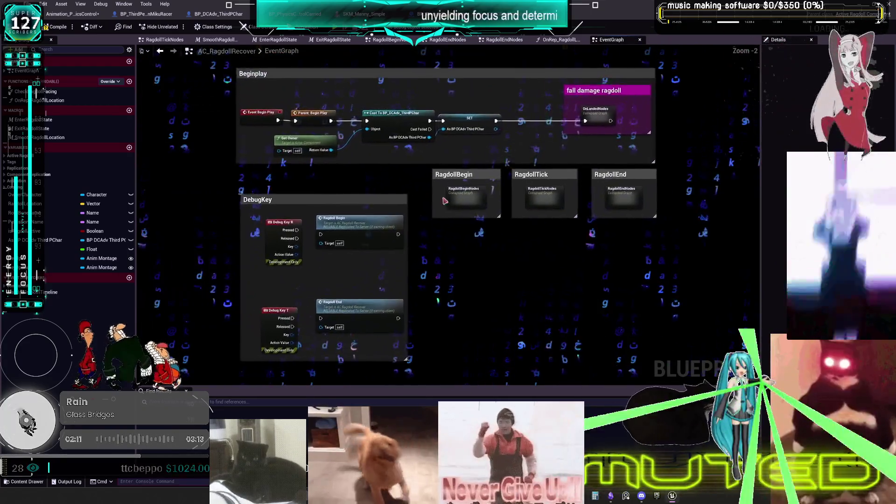
Review the RagdollBeginNodes graph's collision and body-setting nodes, then go back up to EventGraph.
double_click(514, 198)
scroll(371, 210, "up", 2)
scroll(372, 211, "up", 1)
left_click_drag(371, 210, 492, 196)
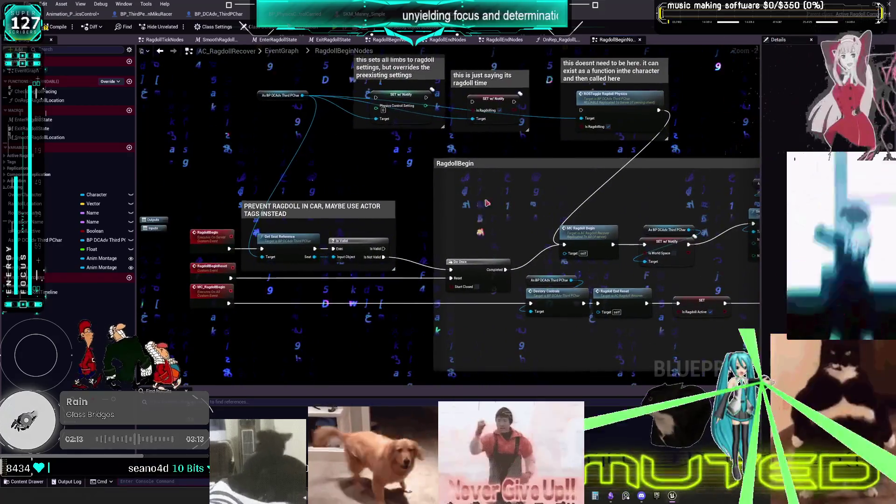
left_click_drag(323, 248, 142, 218)
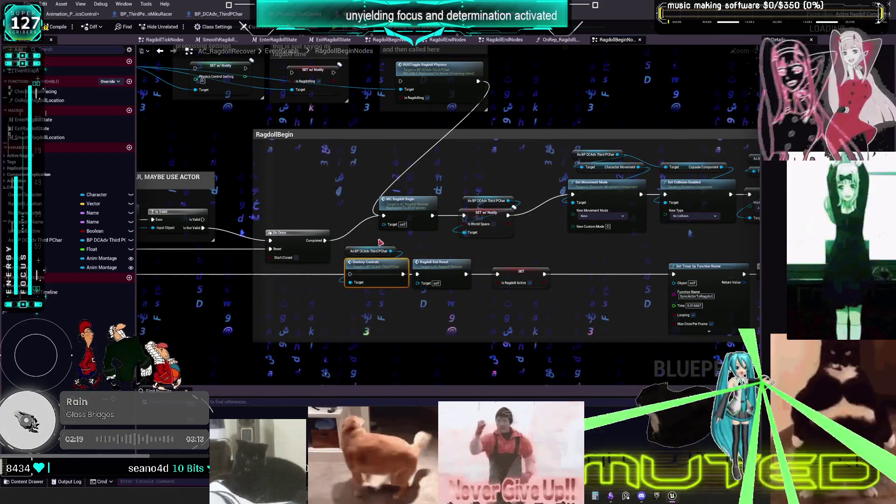
mouse_move(487, 206)
left_mouse_down()
mouse_move(462, 177)
mouse_move(135, 180)
mouse_move(488, 183)
mouse_move(555, 275)
mouse_move(569, 279)
mouse_move(592, 228)
left_mouse_up()
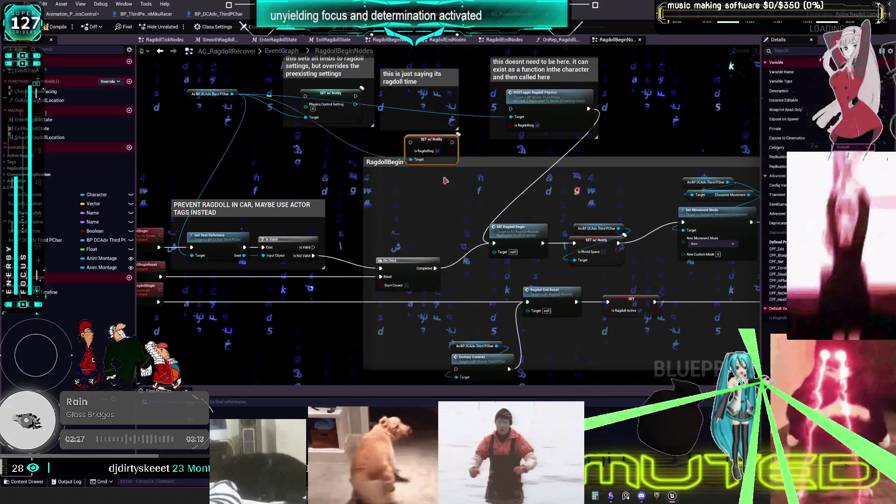
left_click_drag(331, 308, 449, 292)
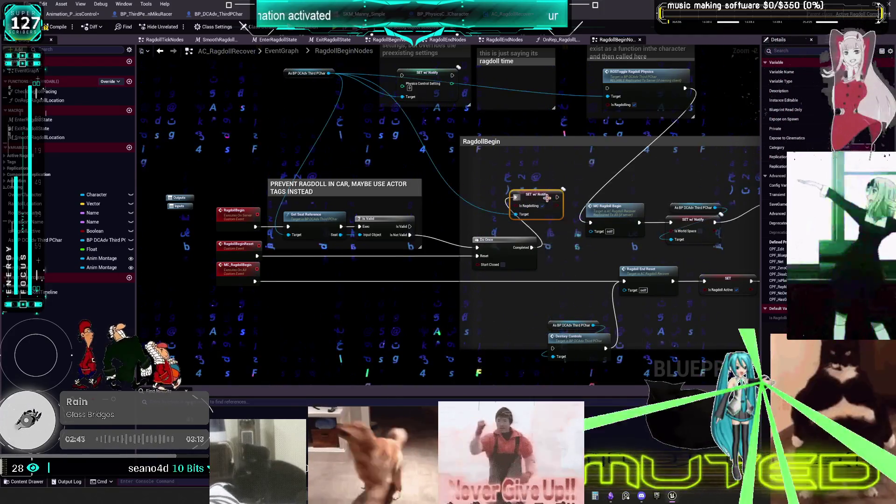
left_click_drag(569, 197, 508, 215)
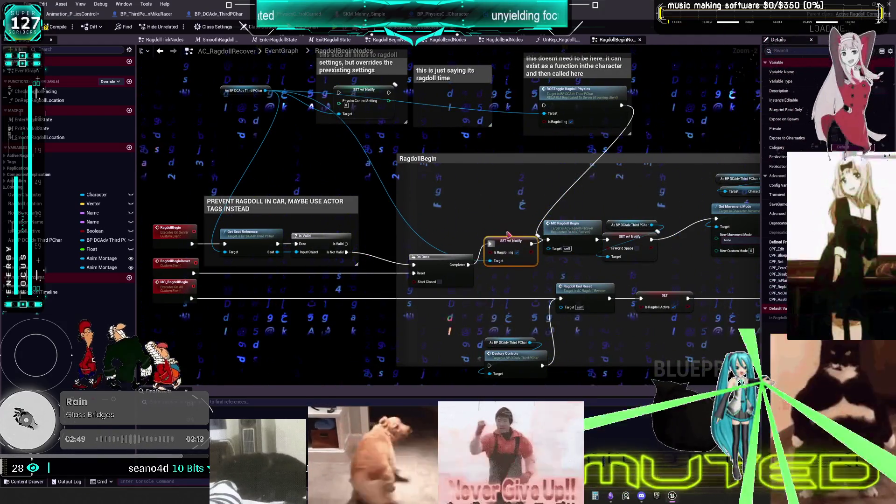
left_click_drag(582, 291, 495, 232)
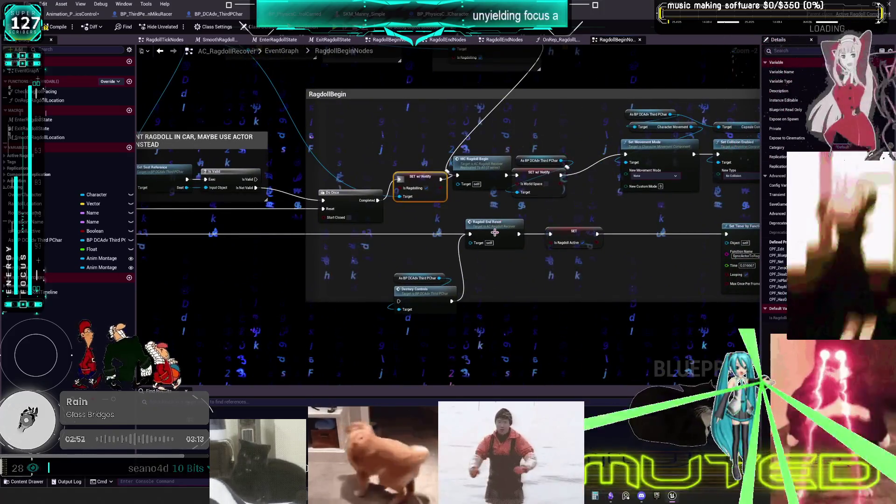
left_click(279, 52)
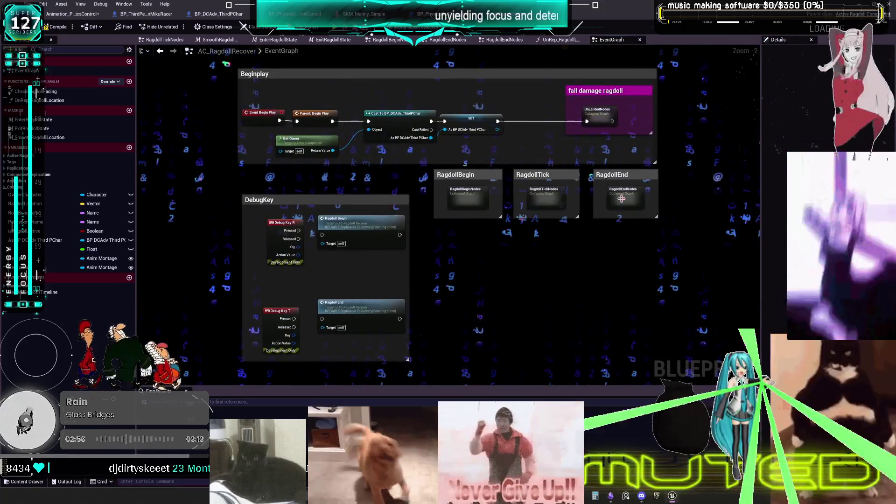
In RagdollEnd, add a SET w/ Notify Is Ragdolling node beside Montage Play.
double_click(621, 199)
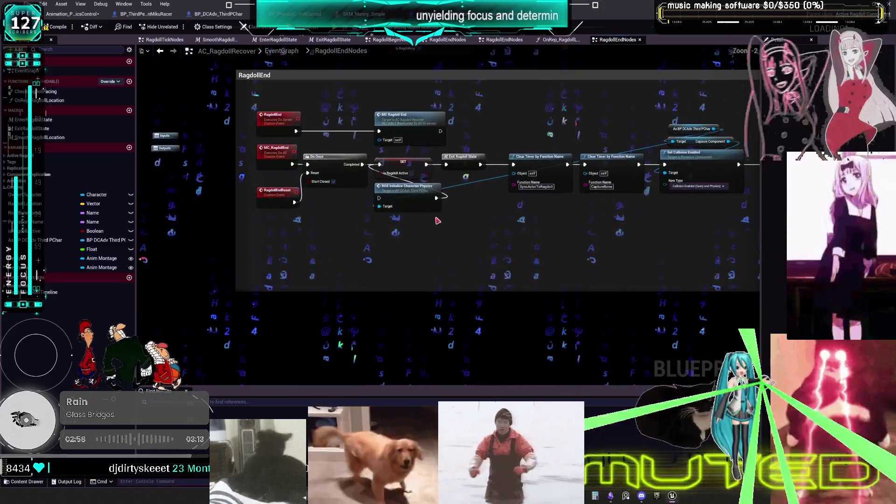
left_click_drag(399, 234, 326, 231)
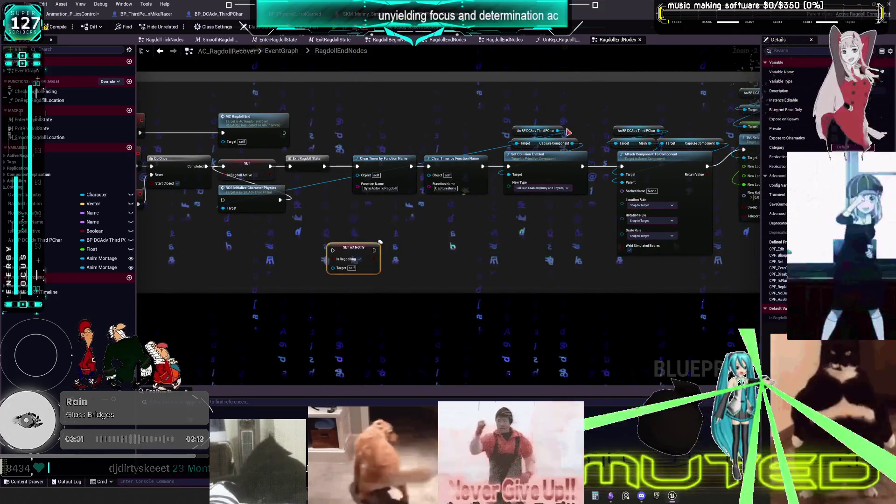
left_click_drag(568, 132, 447, 220)
mouse_move(362, 262)
left_mouse_down()
mouse_move(19, 246)
mouse_move(126, 202)
mouse_move(680, 250)
left_mouse_up()
mouse_move(212, 226)
left_mouse_down()
mouse_move(747, 243)
mouse_move(573, 241)
left_mouse_up()
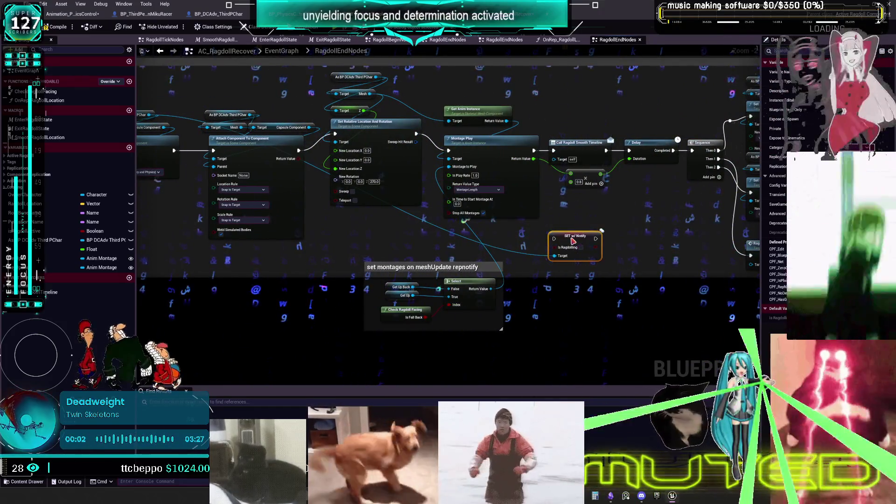
mouse_move(630, 208)
left_mouse_down()
mouse_move(537, 219)
mouse_move(510, 176)
left_mouse_up()
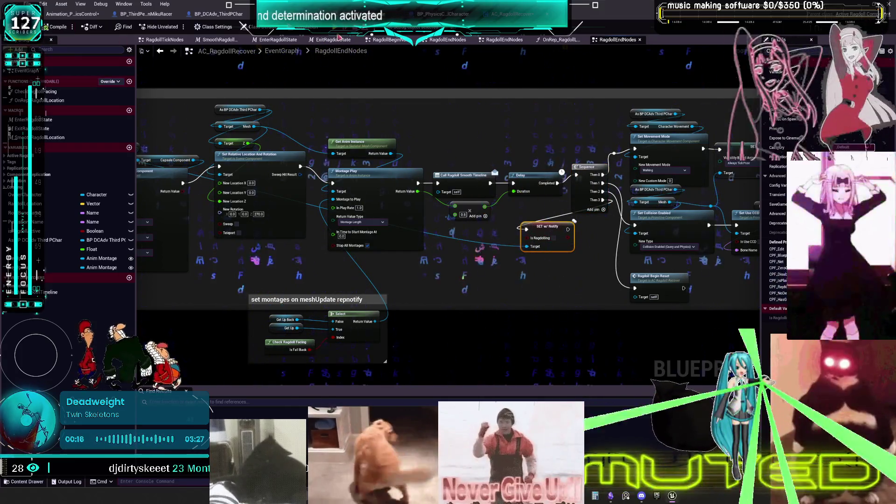
Move ROS Initialize Character Physics below the RagdollEnd chain.
left_click_drag(75, 187, 337, 193)
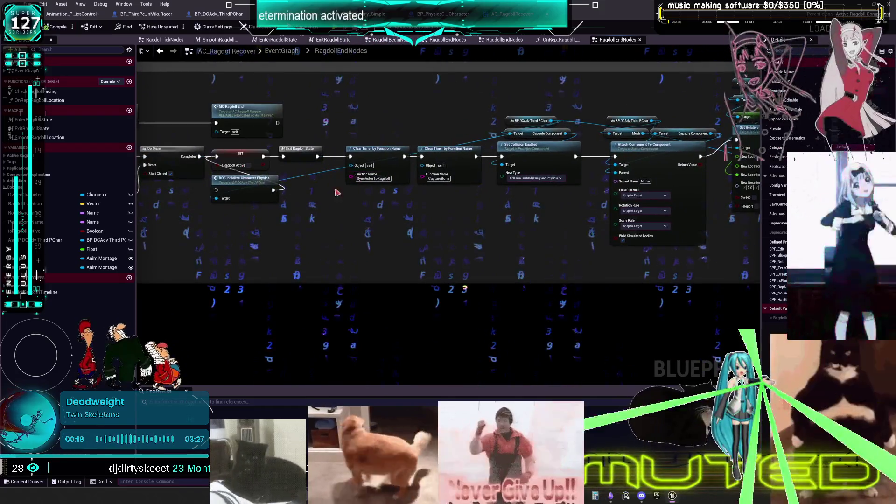
left_click_drag(256, 189, 256, 245)
left_click_drag(268, 155, 377, 161)
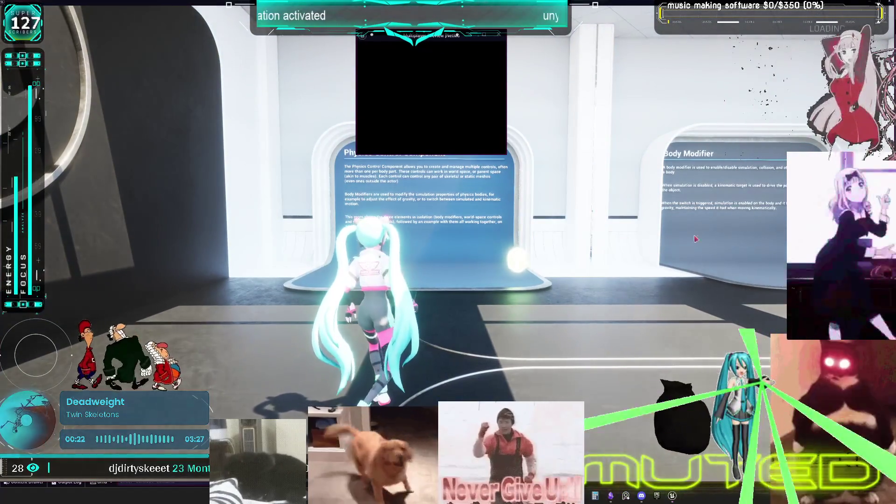
Run down the corridor, ragdoll the character with R, and have her get up and run.
key("w")
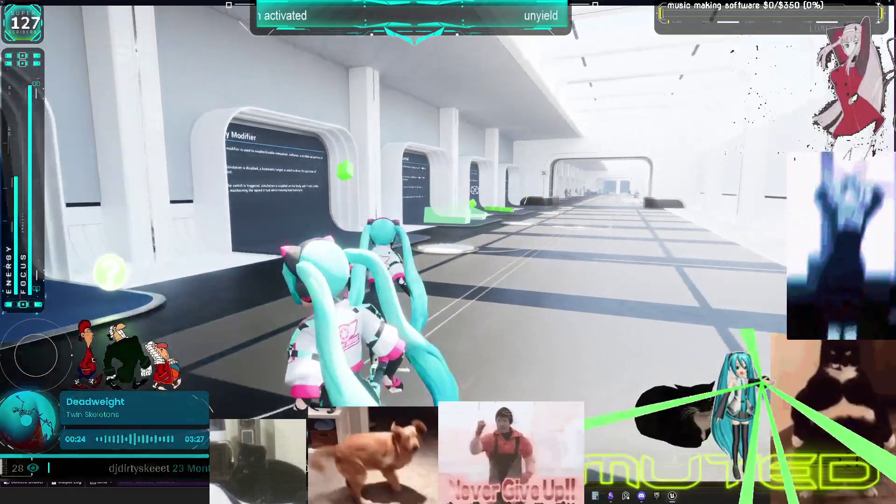
key("r")
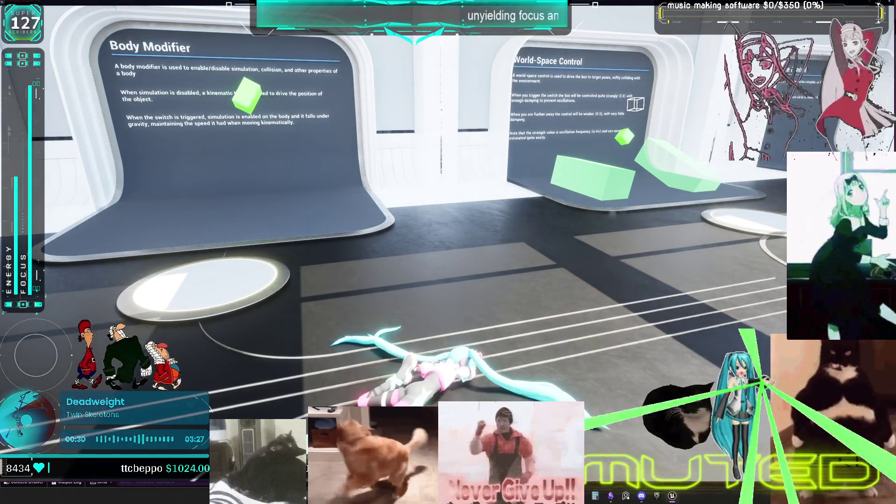
key("w")
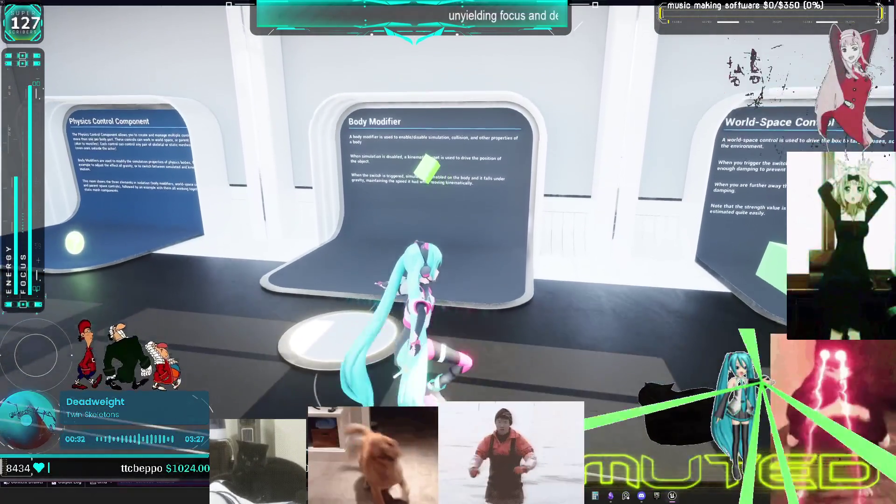
key("s")
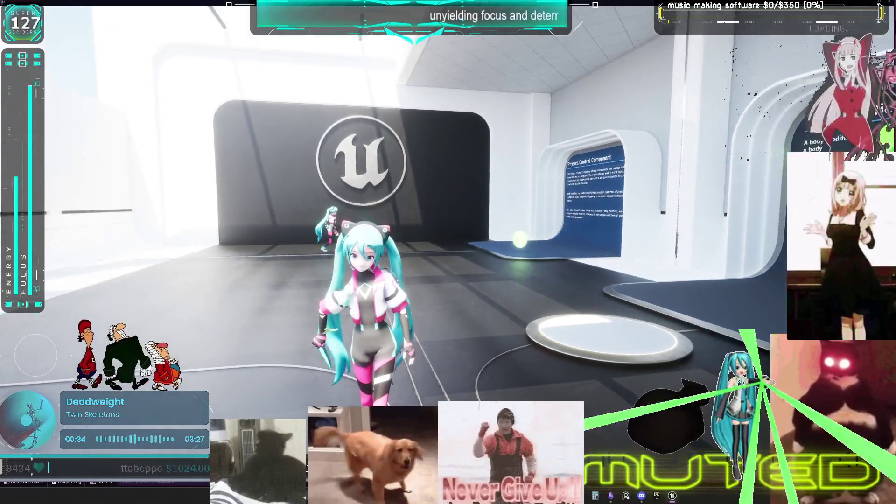
key("w")
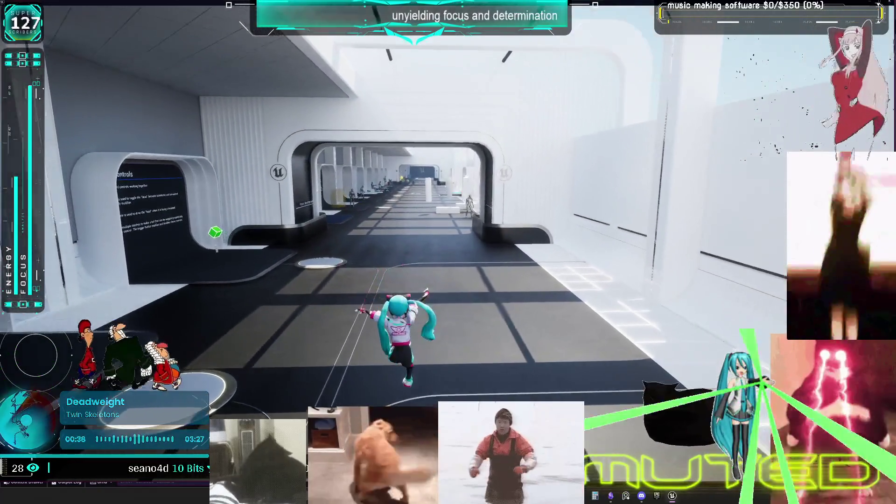
Ragdoll her again with C while running, then return to the RagdollEnd montage nodes.
key("c")
key("d")
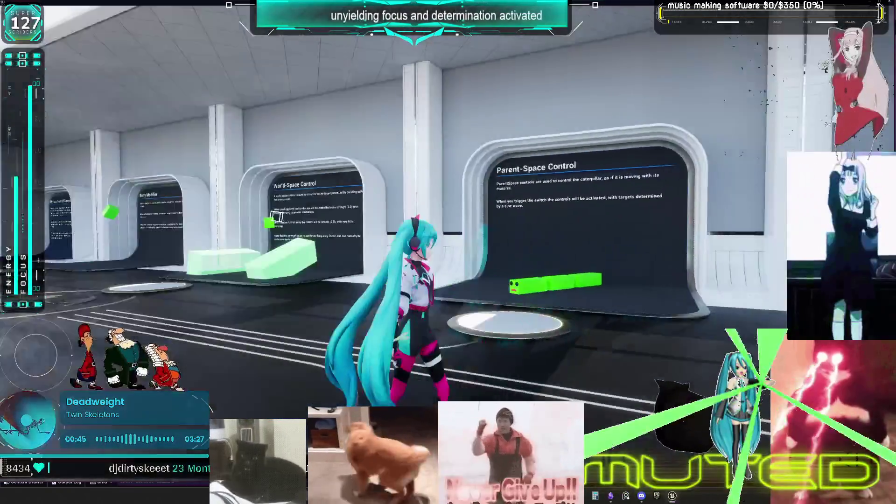
key("alt+Tab")
left_click_drag(577, 226, 378, 213)
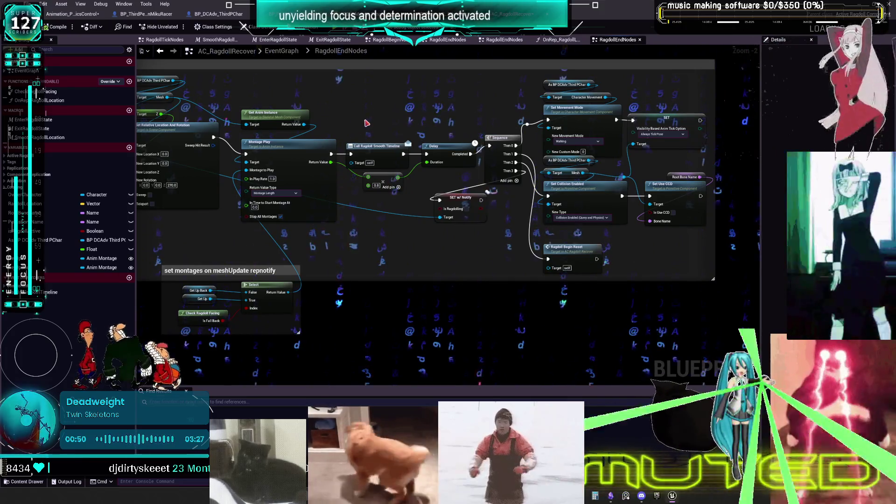
Stop the play session and return from RagdollEndNodes to AC_RagdollRecover's main EventGraph.
left_click_drag(366, 120, 368, 122)
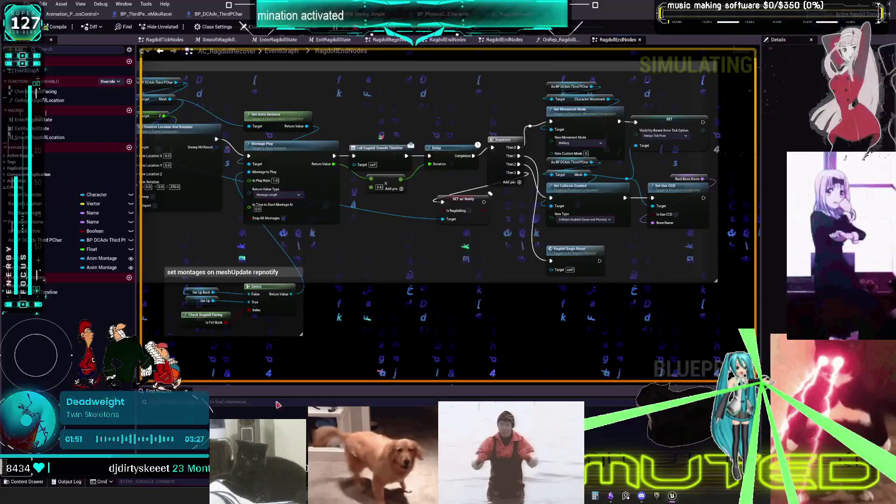
key("Escape")
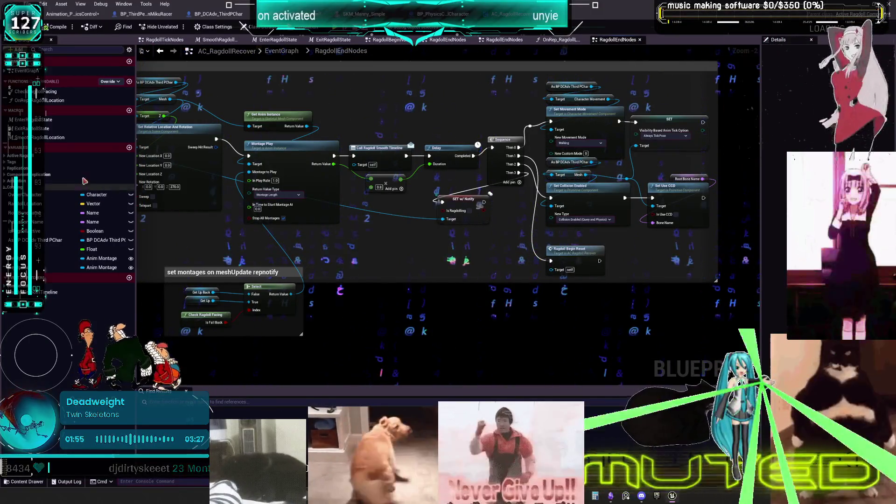
left_click(160, 51)
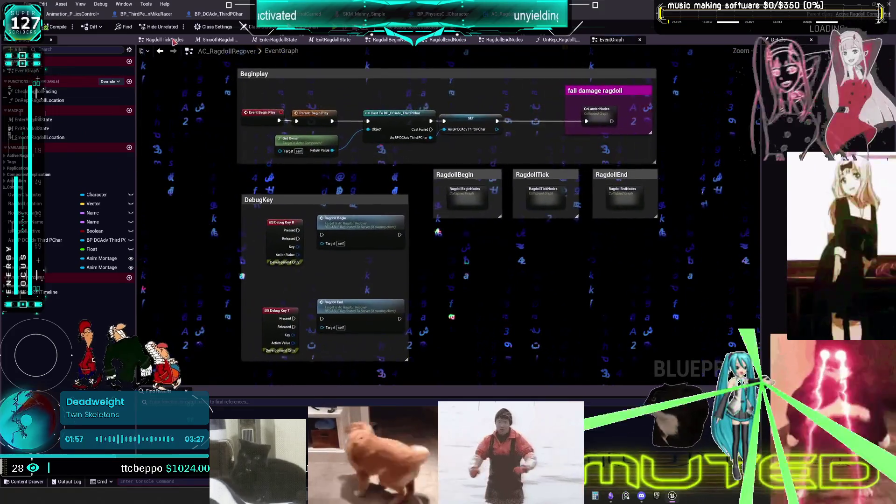
In BP_ThirdPersonMikuRacer, check the mesh component and jump to the ROS_SetCharacterMeshIndex event.
left_click(157, 14)
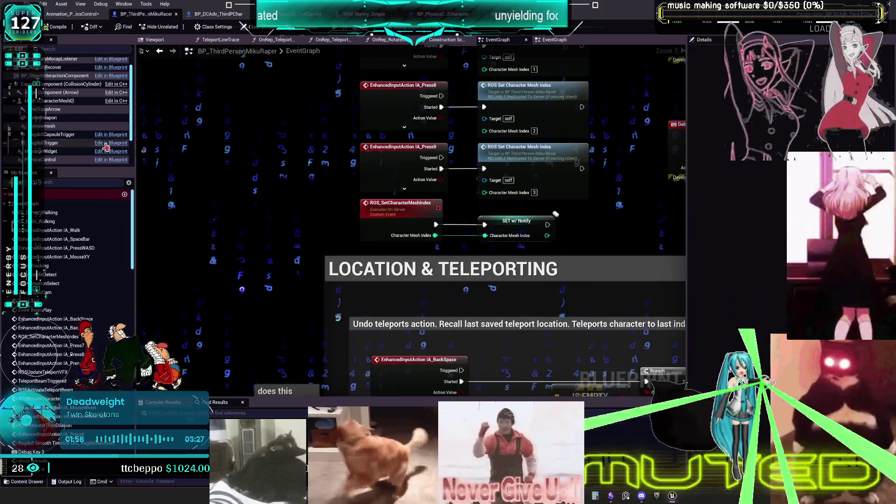
left_click(56, 101)
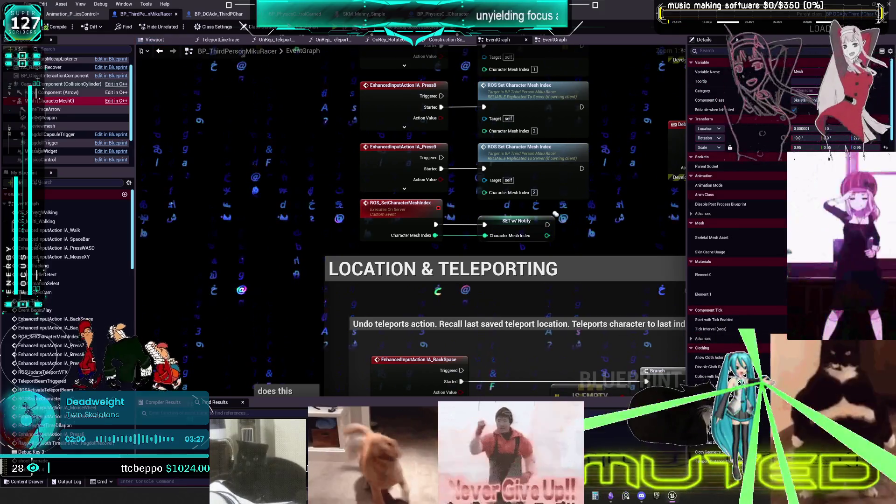
left_click(72, 14)
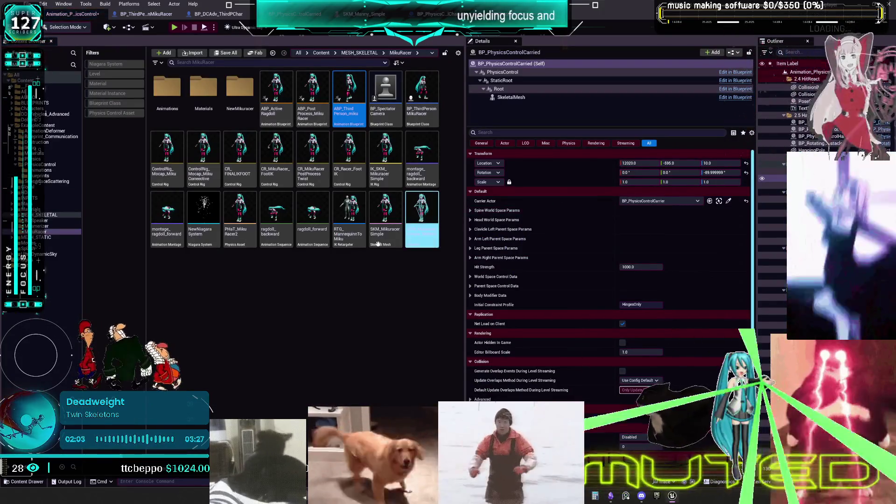
left_click(145, 16)
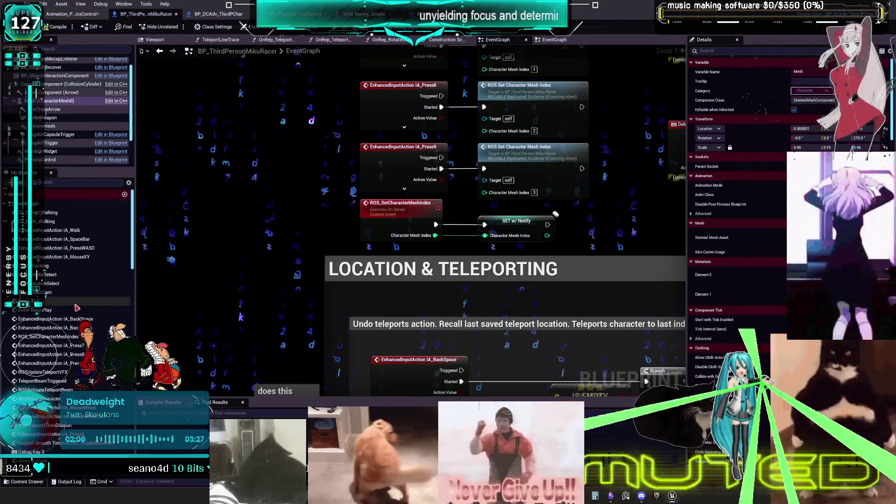
scroll(47, 265, "down", 2)
scroll(47, 265, "up", 2)
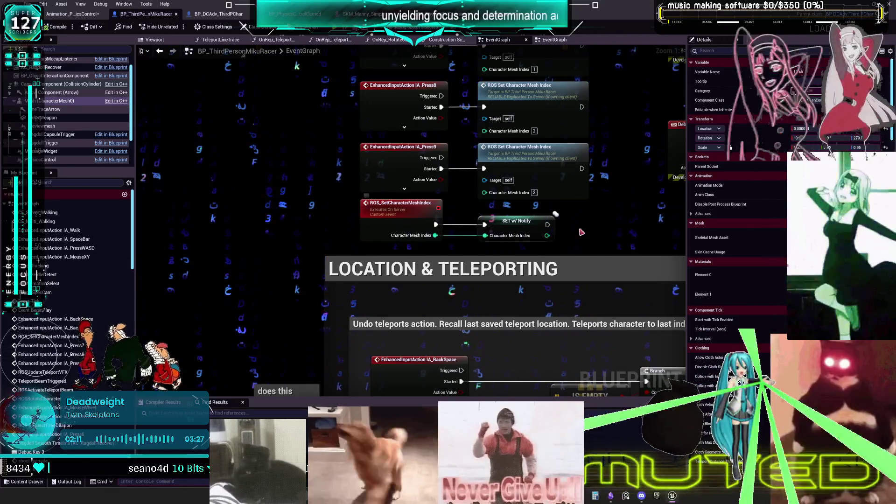
scroll(411, 219, "down", 1)
scroll(436, 249, "up", 1)
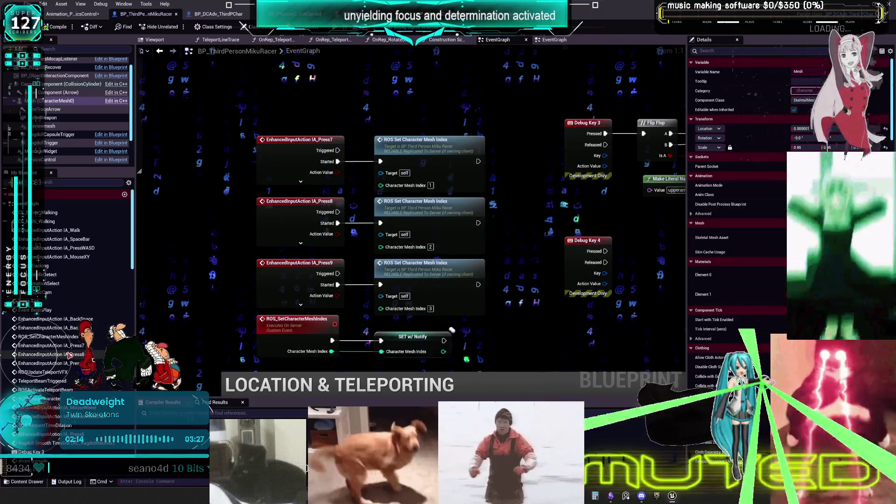
scroll(54, 271, "down", 3)
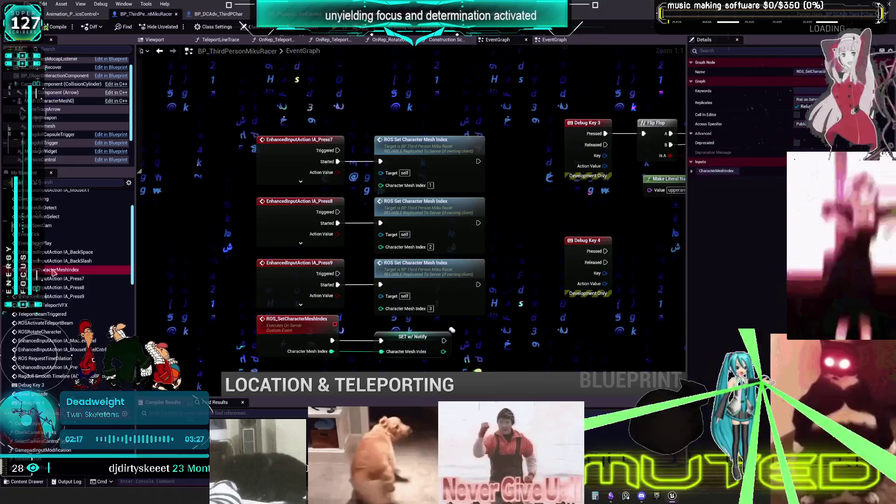
double_click(54, 270)
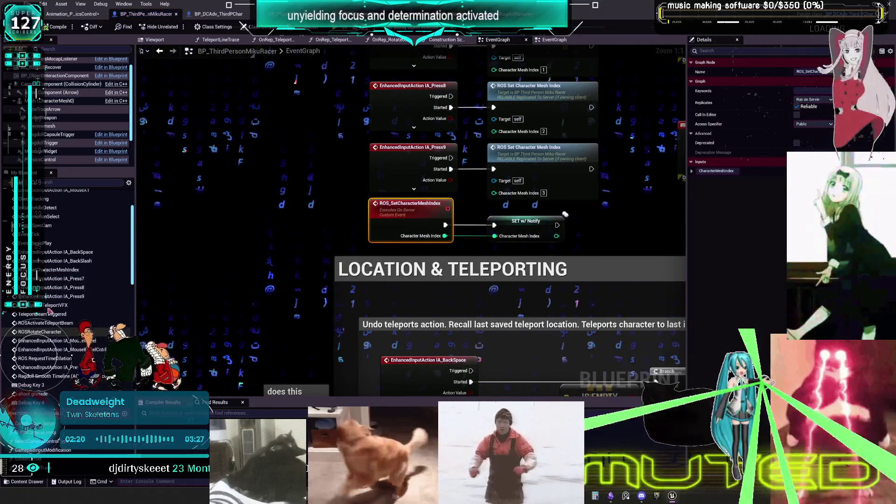
Follow OnRep_CharacterMeshIndex's chain to ROS Initialize Character Physics and open its definition.
scroll(57, 254, "up", 2)
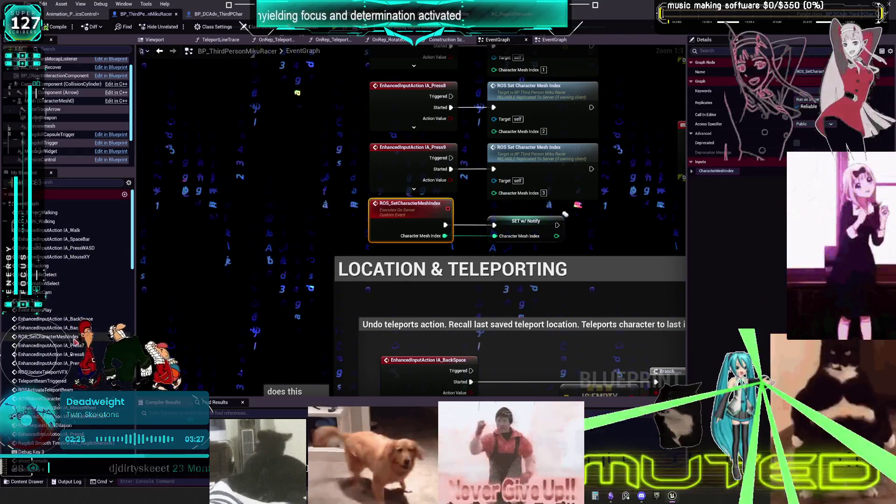
scroll(75, 342, "down", 2)
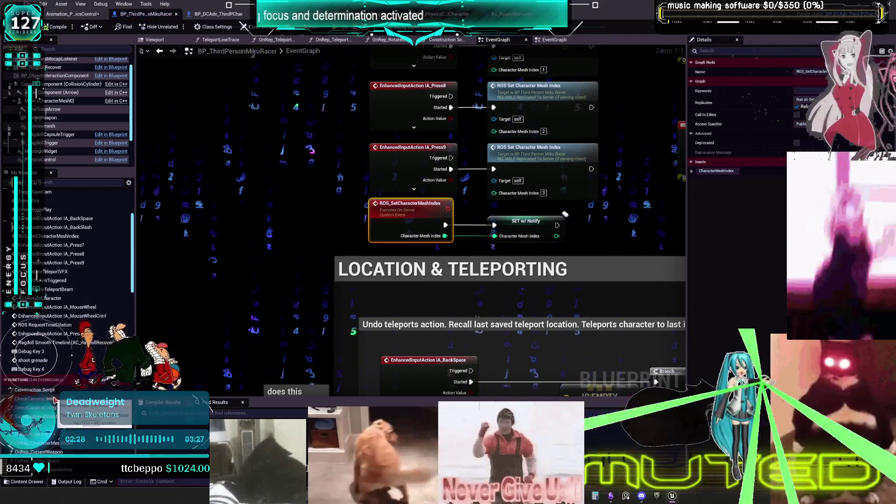
scroll(55, 400, "down", 3)
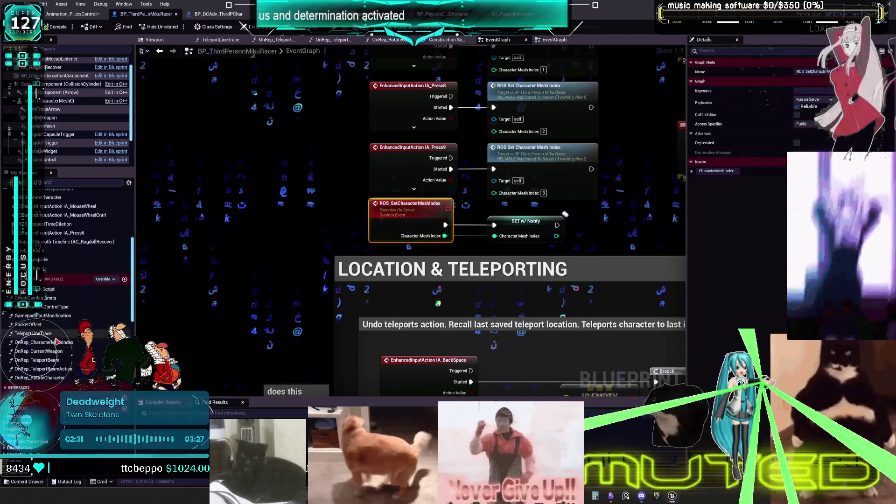
double_click(57, 344)
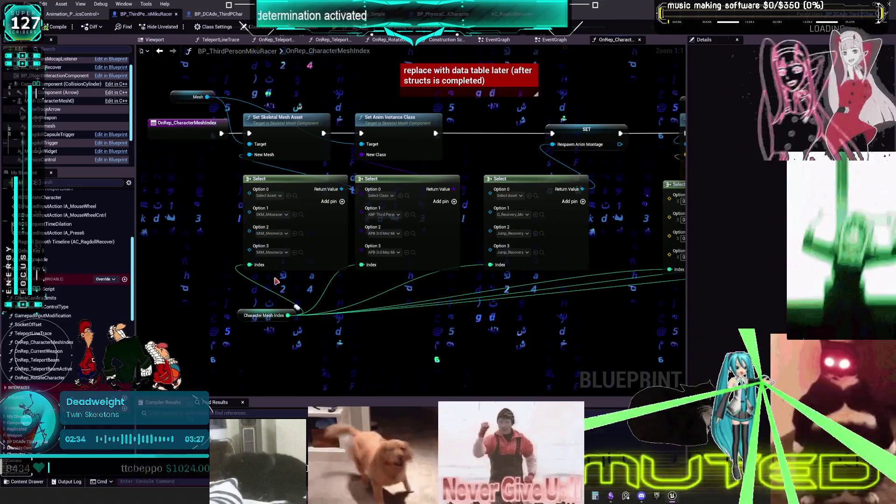
left_click_drag(477, 155, 216, 154)
left_click_drag(490, 234, 295, 236)
left_click_drag(570, 305, 524, 305)
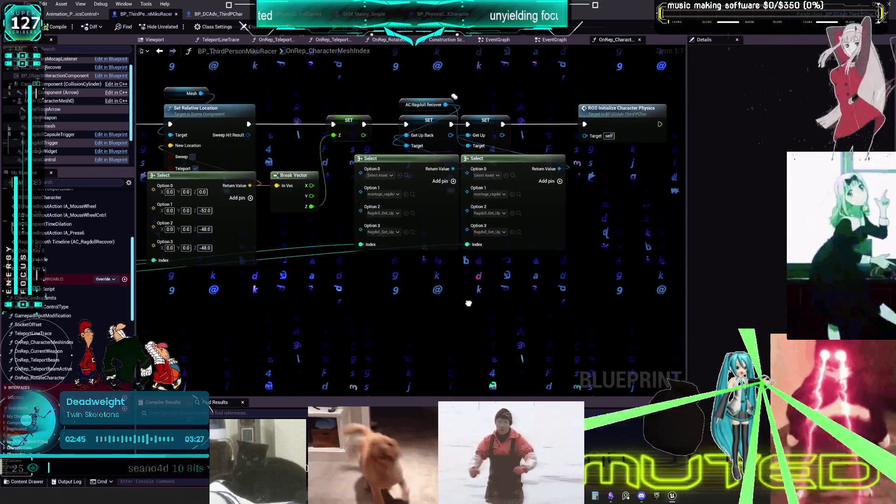
left_click_drag(634, 149, 484, 204)
double_click(474, 175)
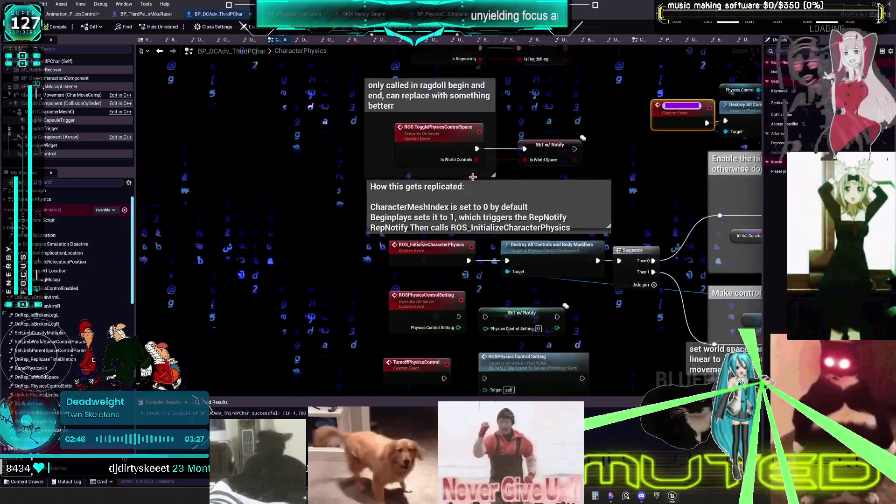
Review the CharacterPhysics graph's control, body-modifier and replication-note nodes.
mouse_move(710, 352)
left_mouse_down()
mouse_move(514, 322)
mouse_move(522, 228)
mouse_move(514, 210)
mouse_move(425, 218)
left_mouse_up()
scroll(416, 250, "down", 2)
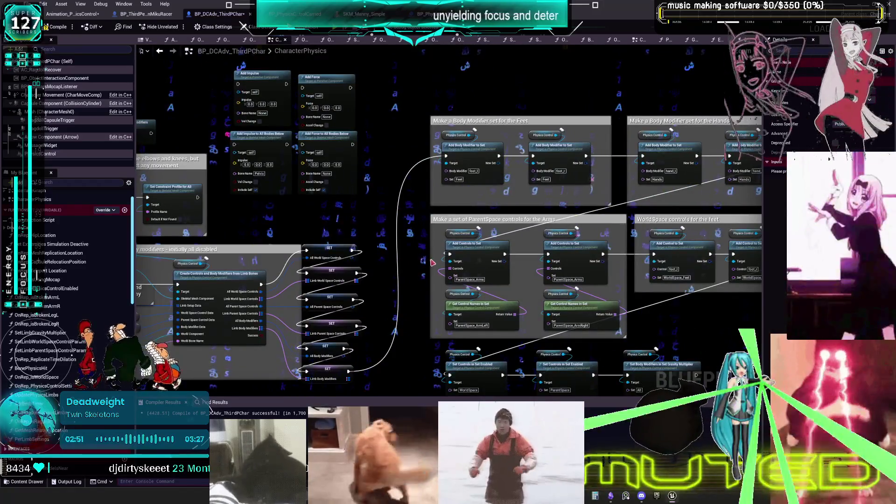
left_click_drag(422, 252, 443, 160)
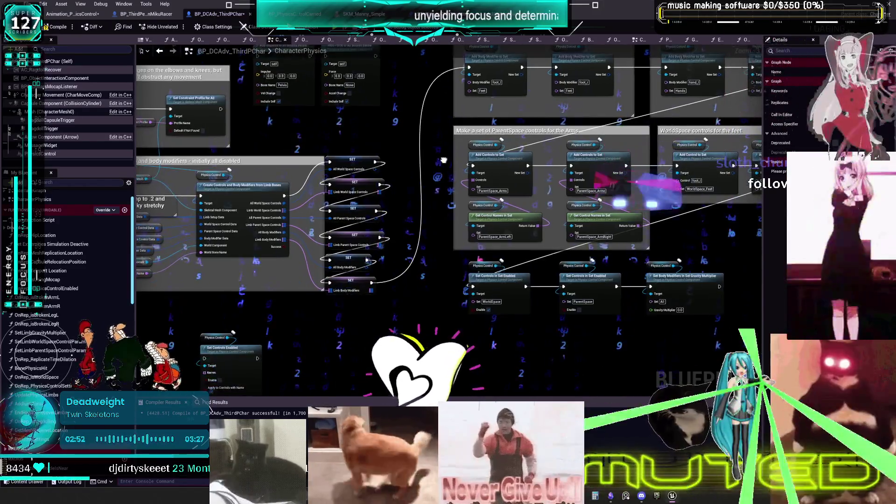
left_click_drag(126, 201, 444, 234)
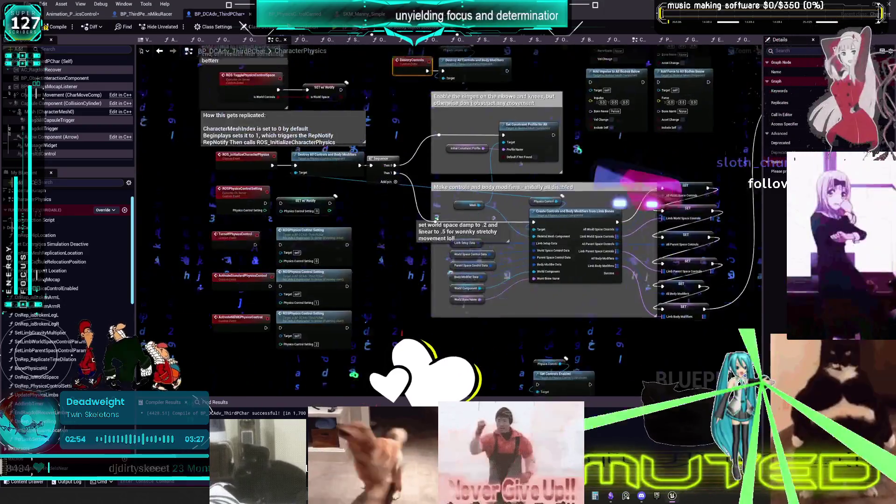
scroll(437, 233, "up", 1)
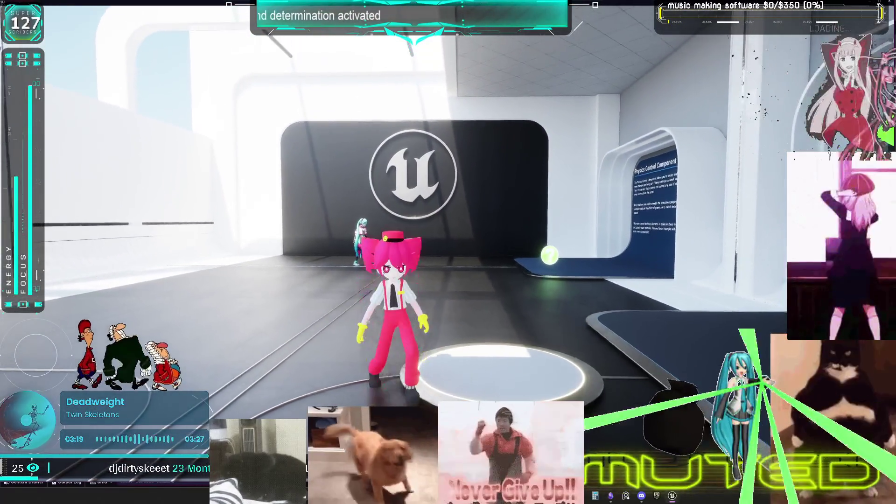
Stop the play test, inspect the Mesh component, and return to the Miku racer blueprint.
key("Escape")
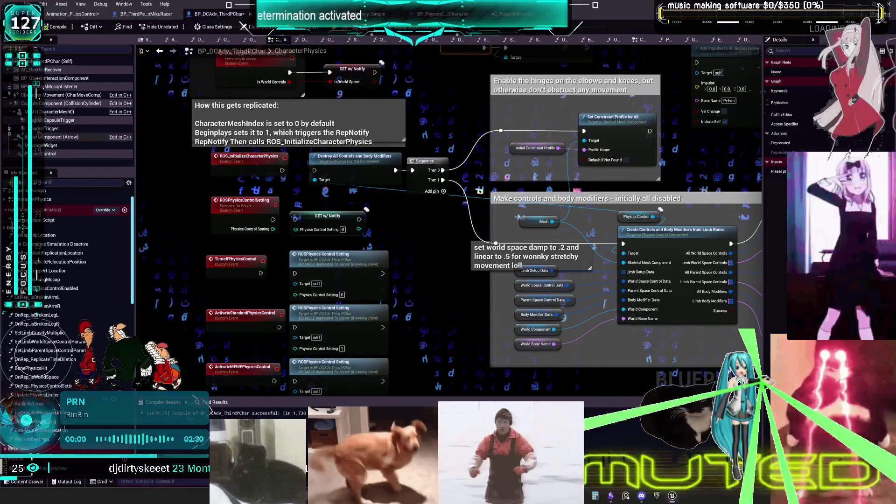
left_click(52, 111)
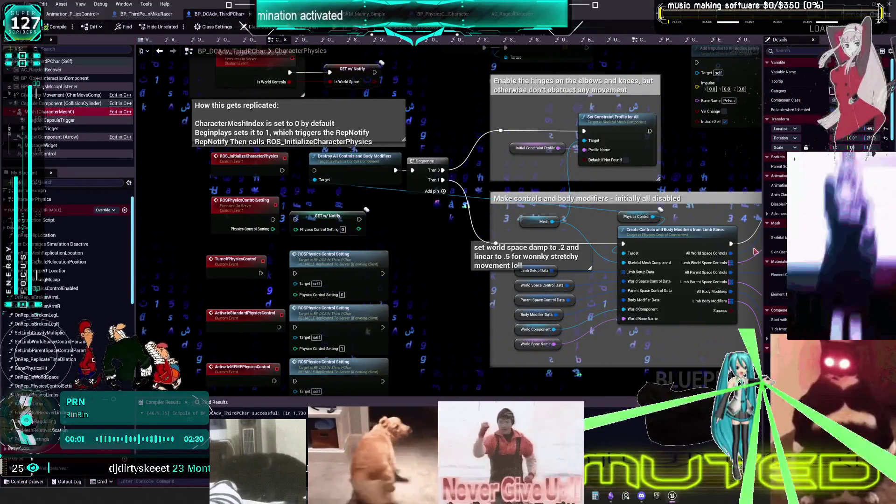
scroll(465, 239, "down", 4)
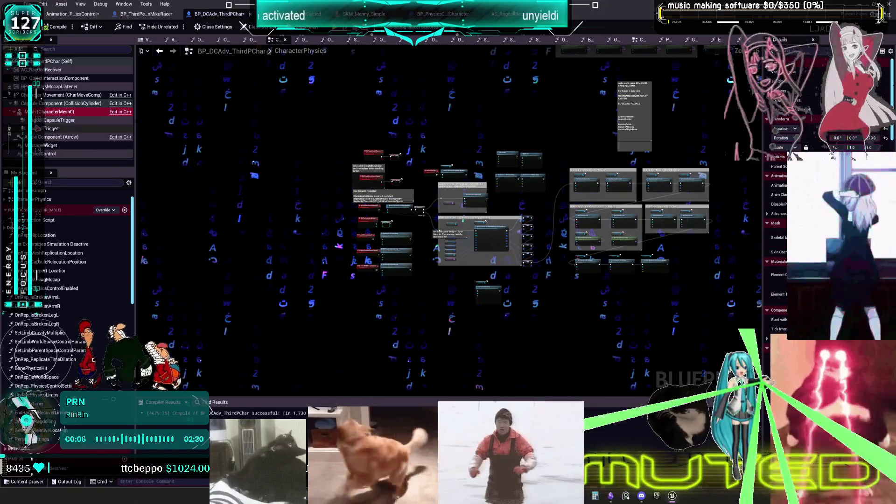
scroll(417, 177, "up", 4)
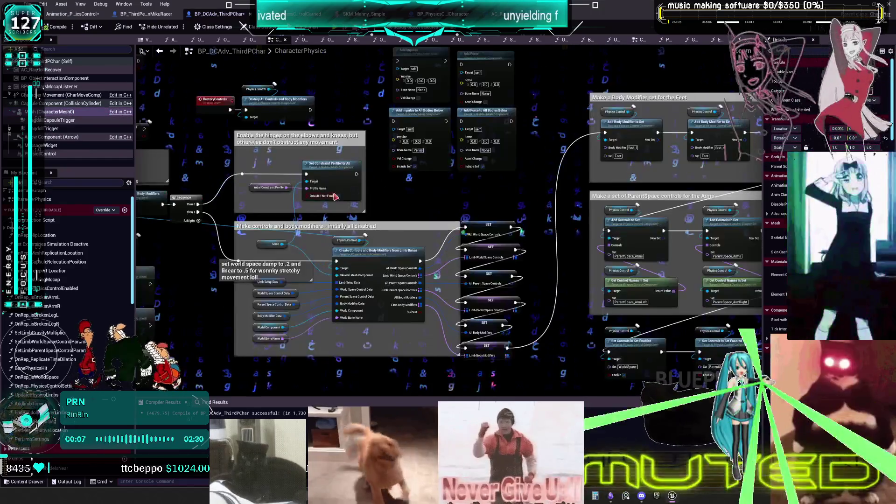
left_click_drag(124, 187, 349, 166)
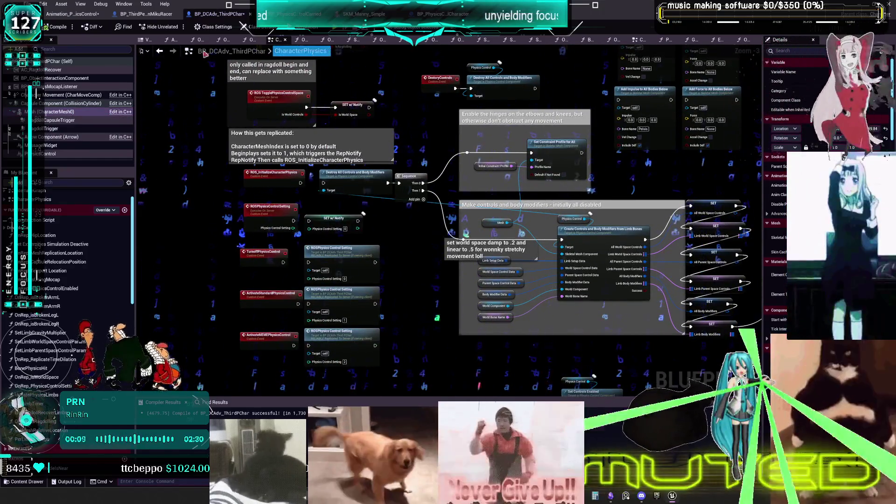
left_click(145, 14)
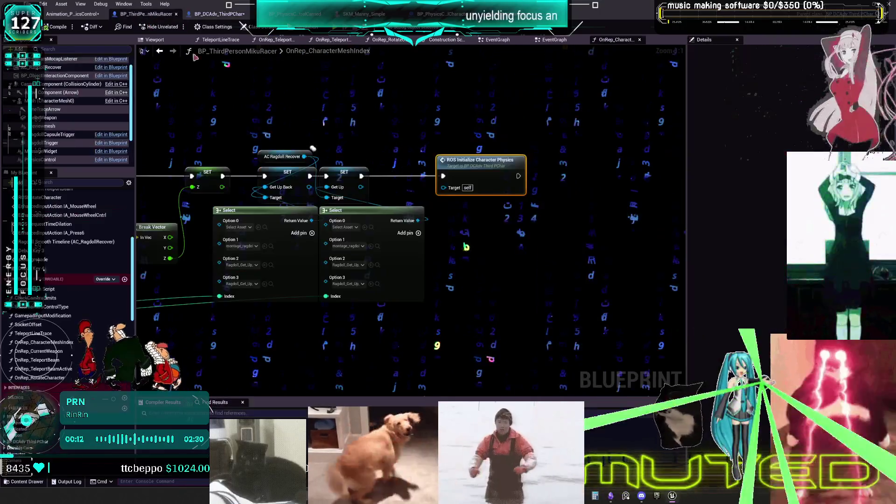
Go back to the Miku racer's EventGraph and view the debug key, Flip Flop and CE Set Break Limb nodes.
scroll(348, 200, "down", 4)
mouse_move(289, 166)
left_mouse_down()
mouse_move(242, 161)
mouse_move(302, 108)
left_mouse_up()
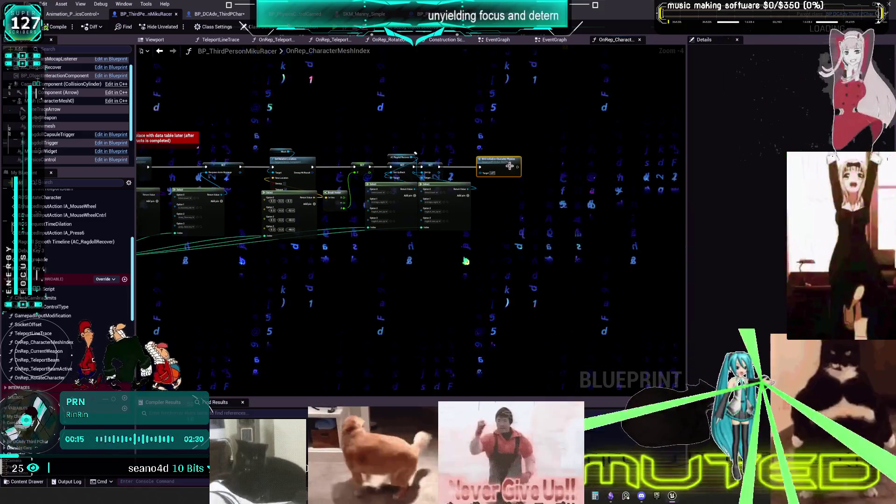
scroll(510, 166, "up", 2)
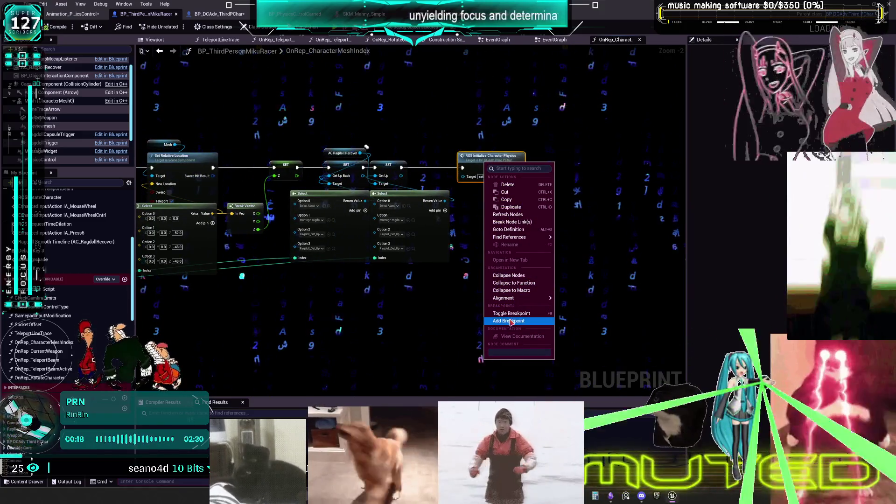
left_click(160, 52)
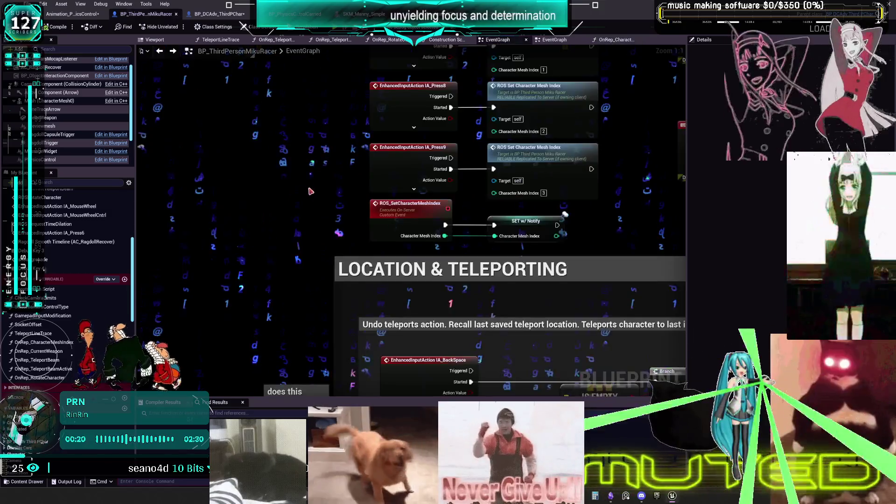
mouse_move(514, 140)
left_mouse_down()
mouse_move(437, 224)
mouse_move(256, 224)
left_mouse_up()
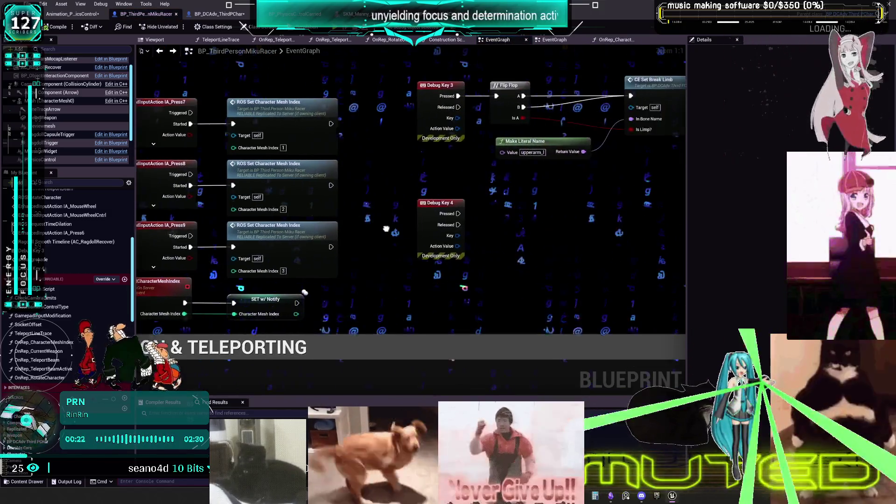
left_click_drag(491, 210, 368, 256)
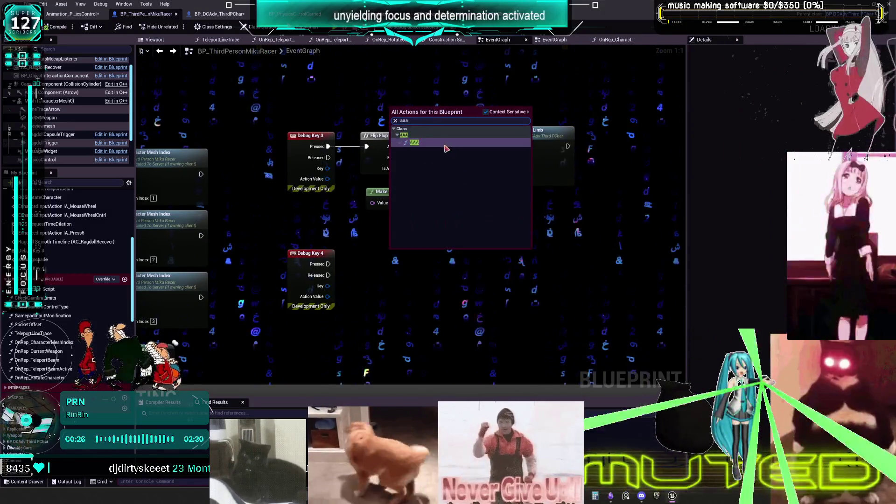
left_click_drag(434, 109, 435, 182)
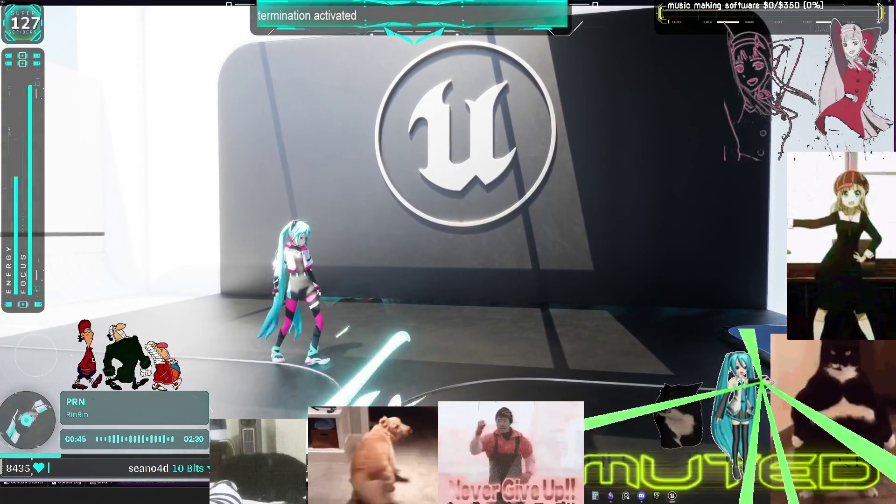
Check the Miku mesh's Physics and Collision details during play, then stop and restart the play test.
key("alt+Tab")
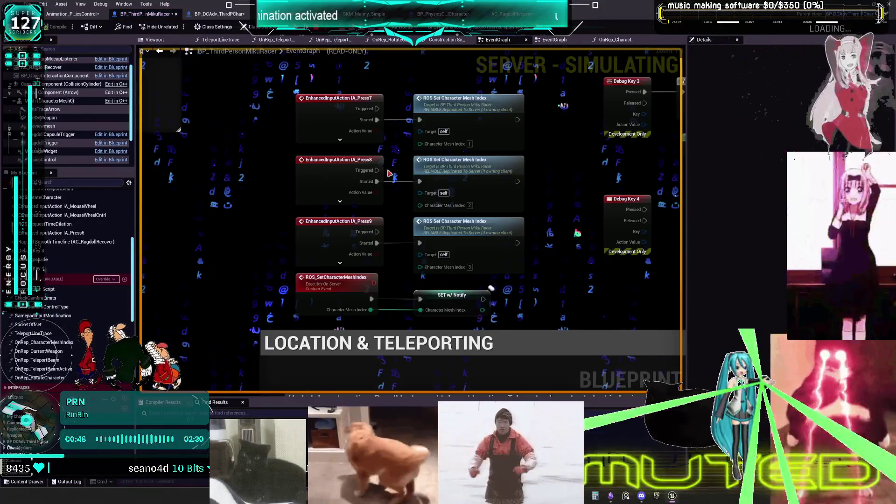
scroll(396, 171, "down", 3)
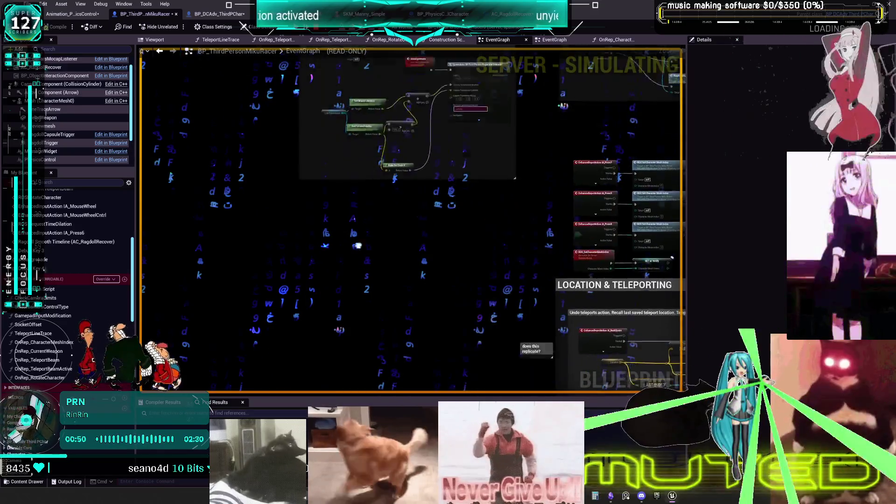
scroll(336, 127, "down", 3)
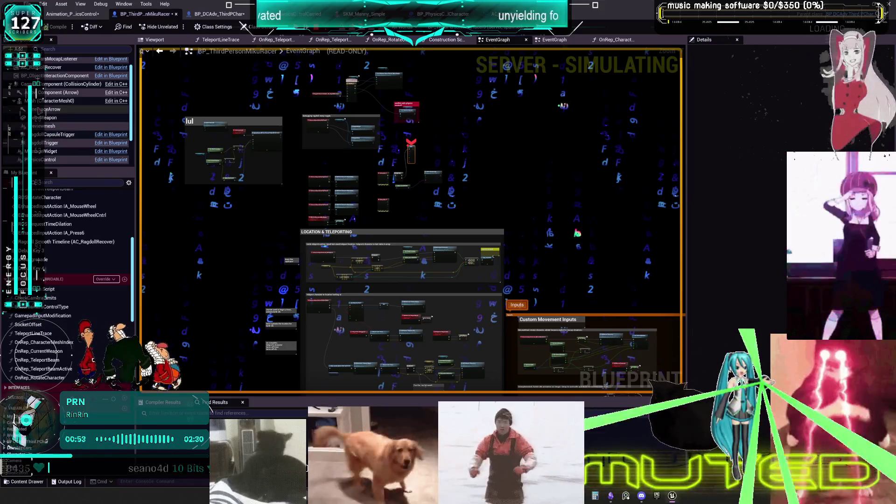
left_click(57, 100)
scroll(781, 298, "down", 10)
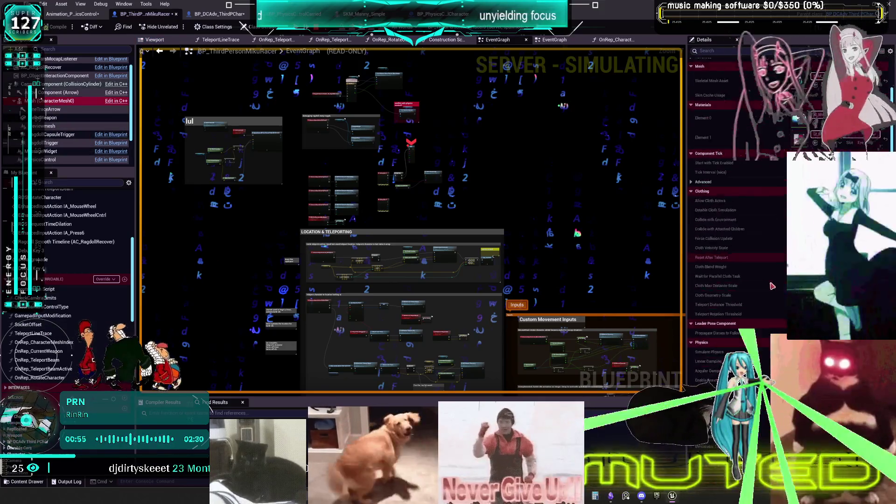
scroll(768, 280, "down", 3)
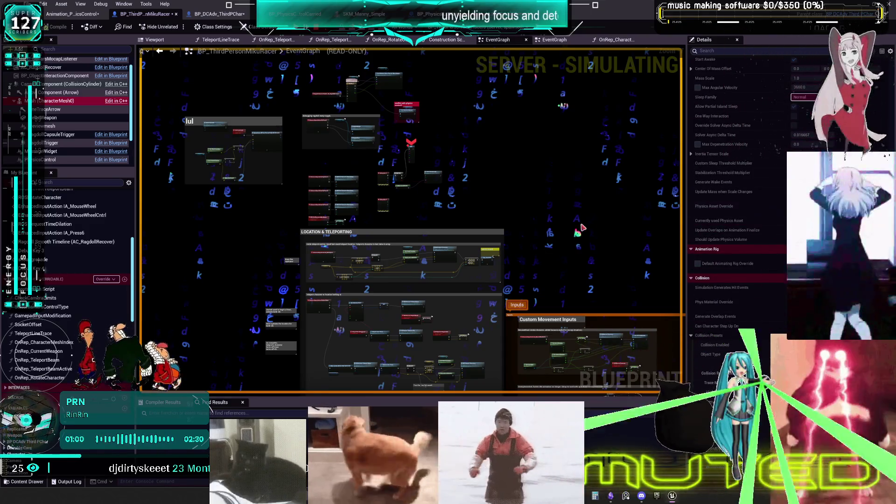
key("Escape")
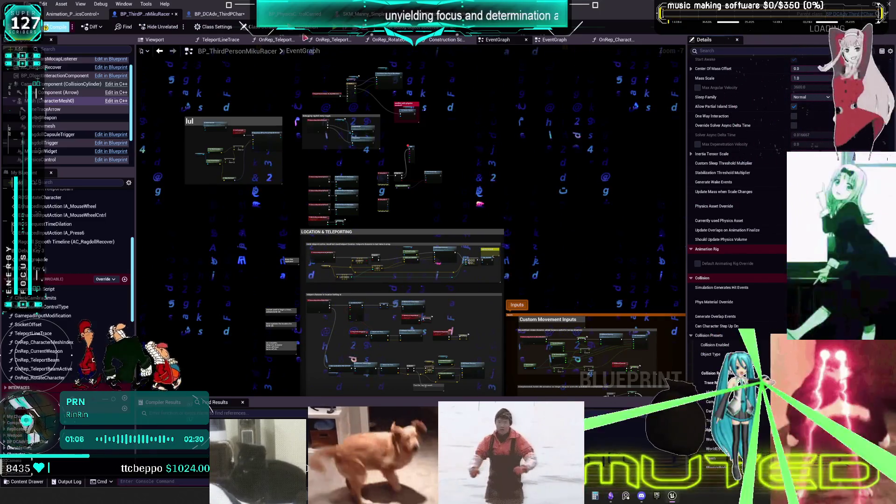
key("alt+p")
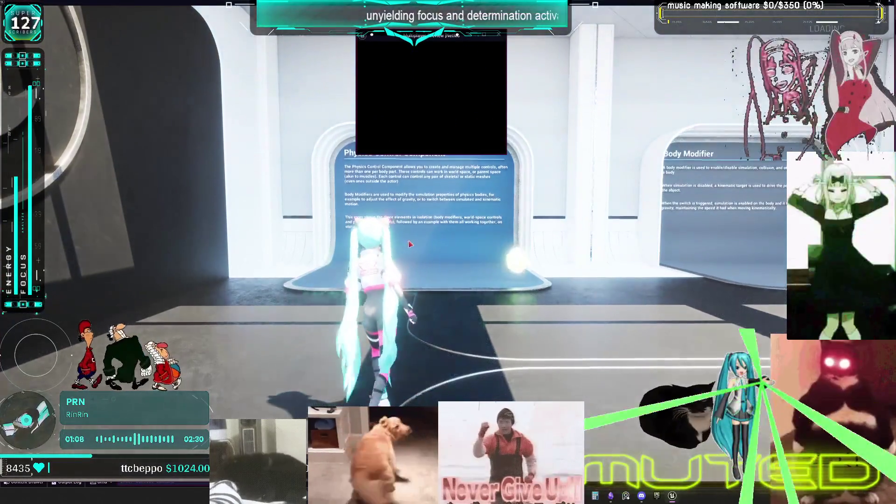
Run the character down the corridor in the play session, then return to the editor graph.
key("w")
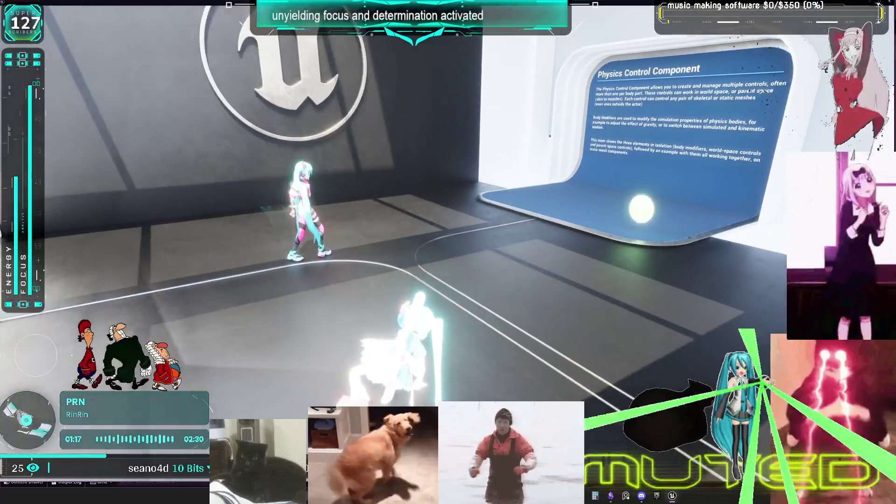
key("alt+Tab")
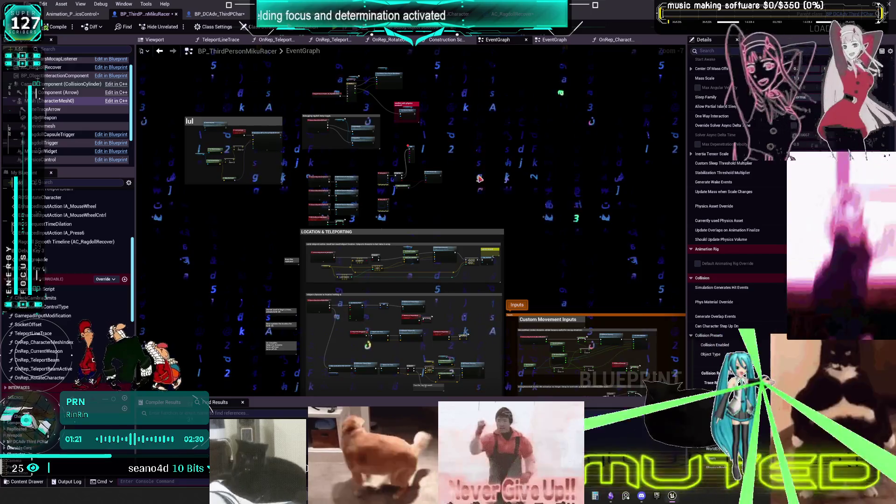
scroll(480, 178, "up", 3)
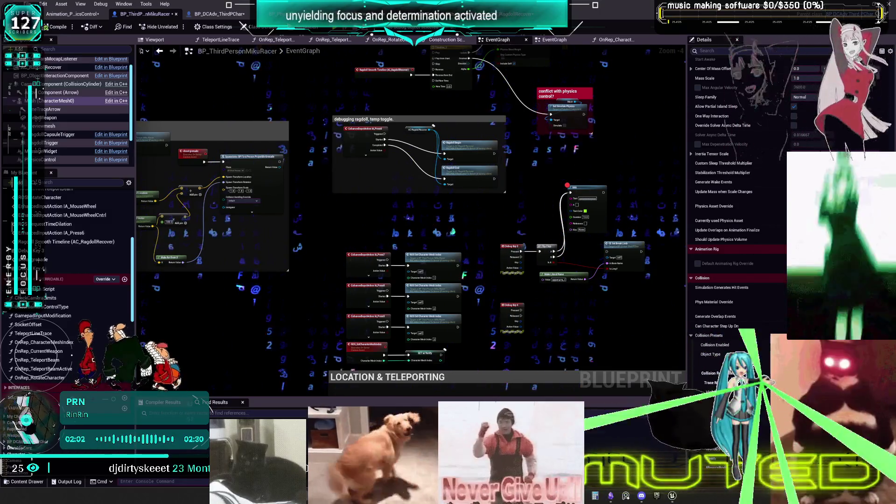
scroll(601, 192, "up", 2)
Delete the AAA debug print node and jump to the ROS_SetCharacterMeshIndex event.
scroll(602, 192, "up", 1)
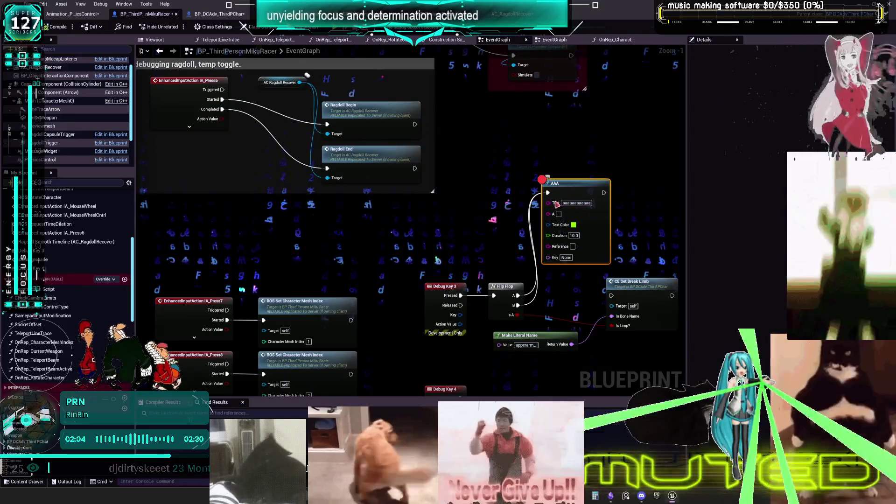
key("Delete")
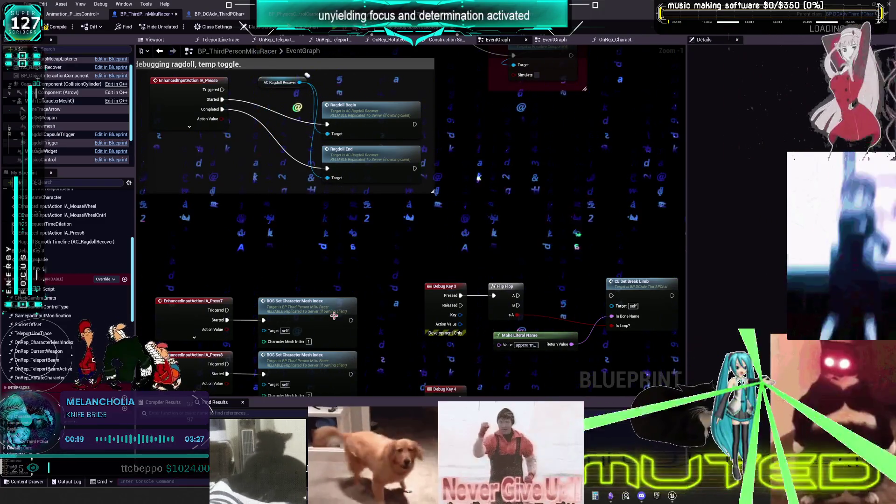
double_click(295, 301)
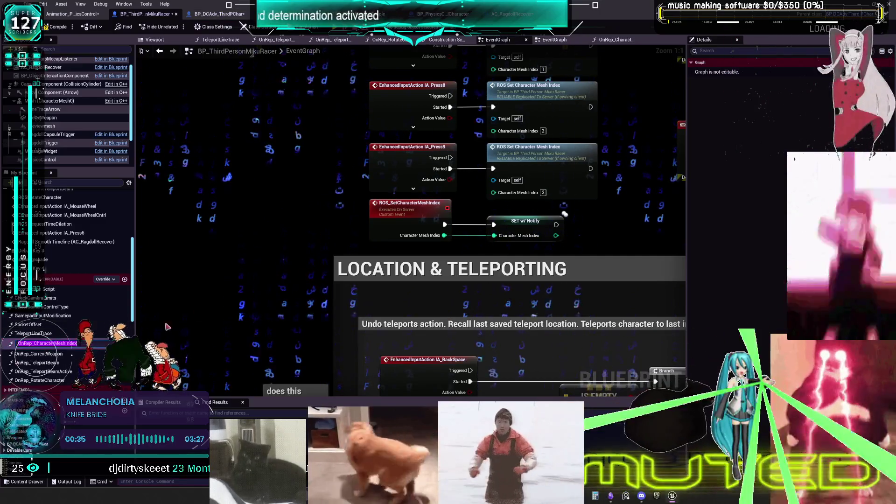
Open OnRep_CharacterMeshIndex and jump to the ROS_InitializeCharacterPhysics event in CharacterPhysics.
double_click(50, 342)
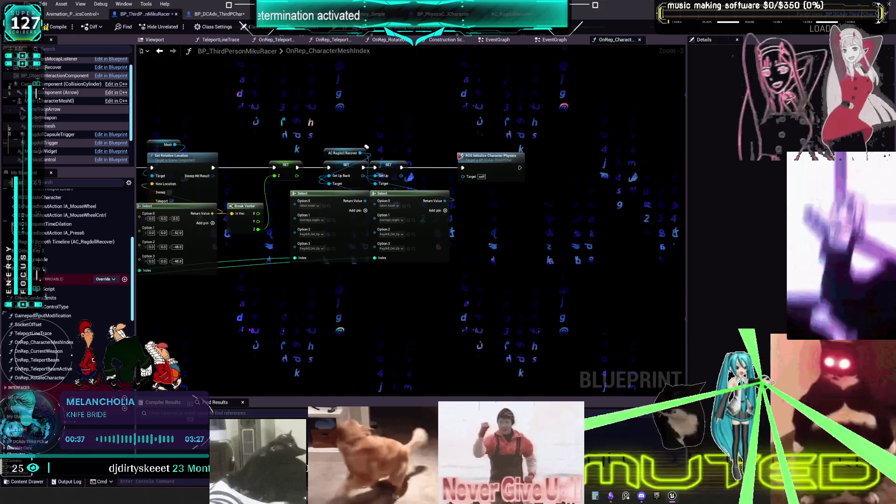
double_click(491, 161)
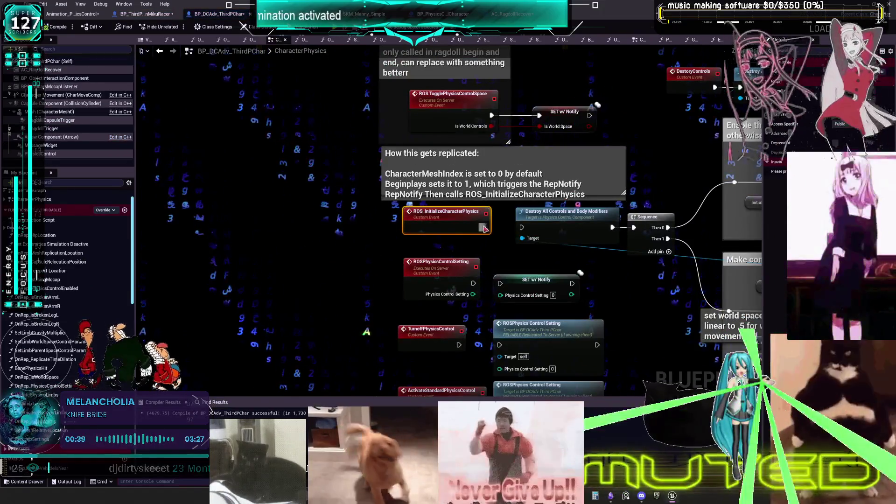
left_click_drag(491, 227, 416, 180)
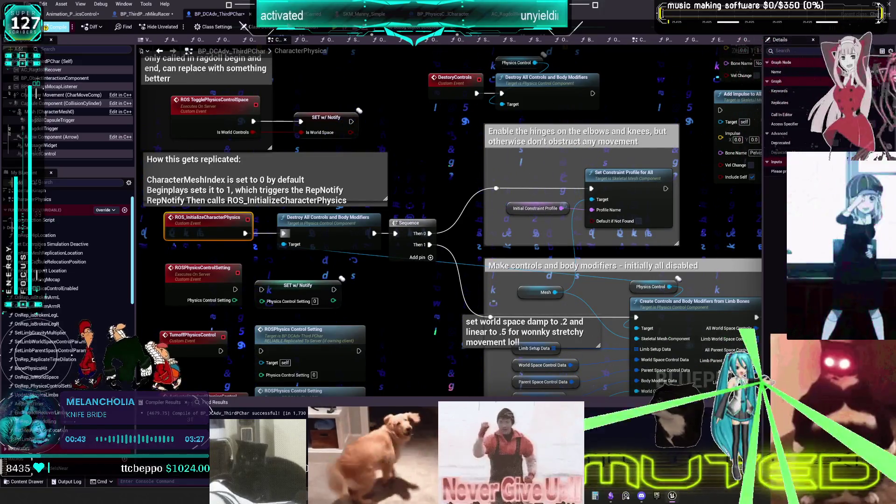
left_click_drag(308, 116, 368, 250)
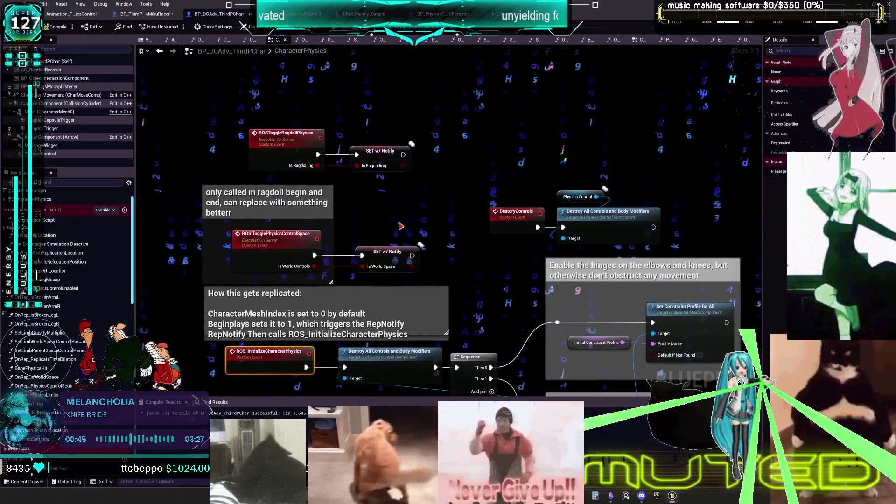
Move the TogglePhysicsControlSpace comment group up and enlarge the ragdoll comment box.
left_click(369, 249)
left_click(275, 238, "ctrl")
mouse_move(251, 206)
left_mouse_down()
mouse_move(265, 44)
mouse_move(260, 177)
left_mouse_up()
left_click_drag(342, 206, 449, 205)
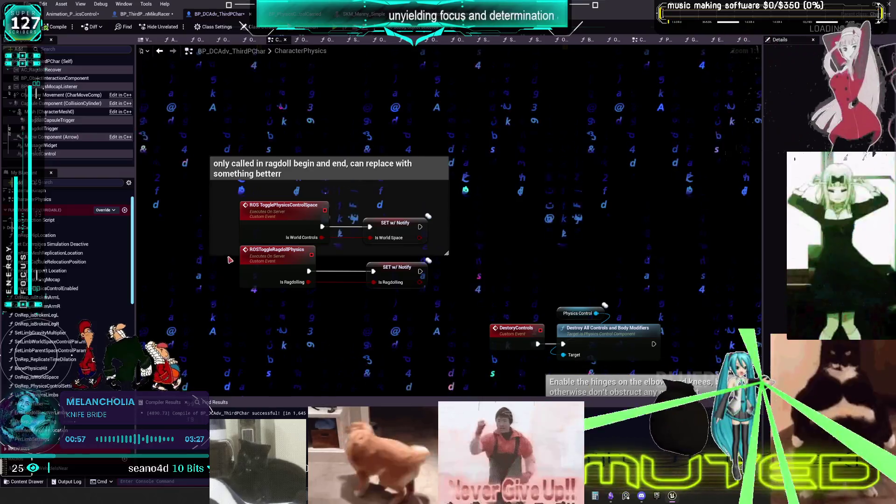
left_click_drag(228, 255, 229, 295)
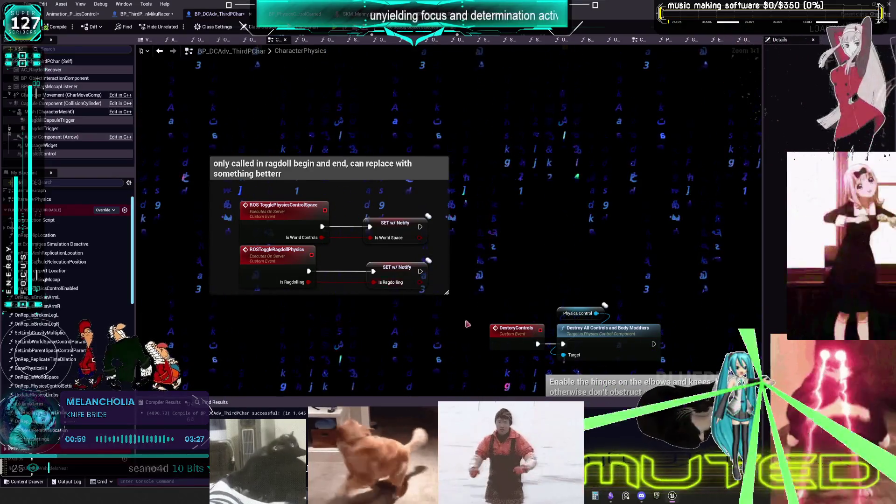
Delete Destroy All Controls and Body Modifiers, wiring ROS_InitializeCharacterPhysics straight to Sequence.
left_click_drag(476, 374, 452, 210)
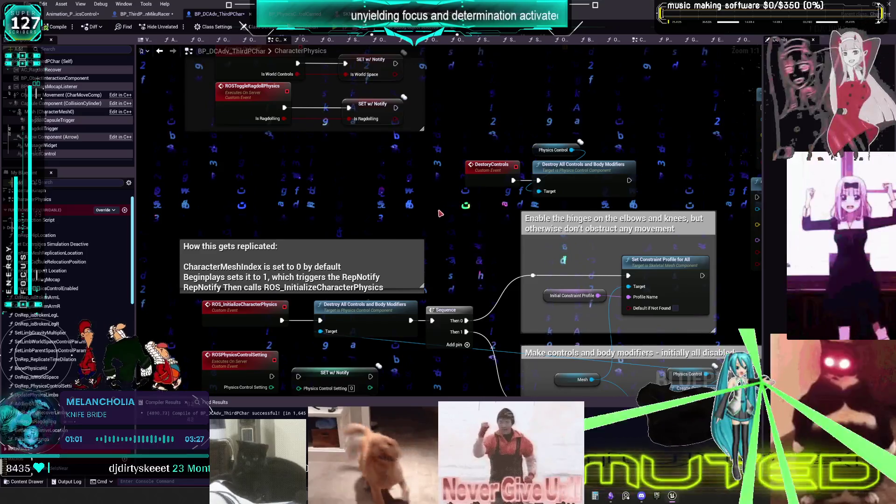
left_click_drag(364, 320, 374, 186)
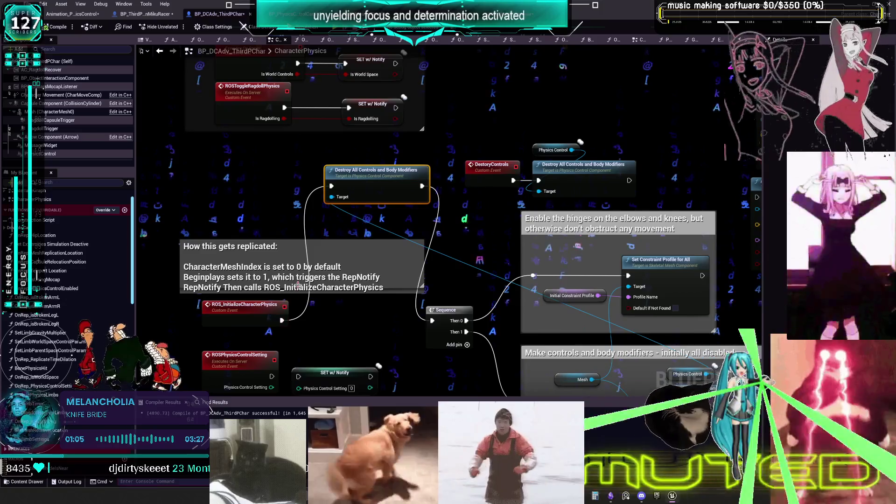
left_click_drag(282, 321, 432, 320)
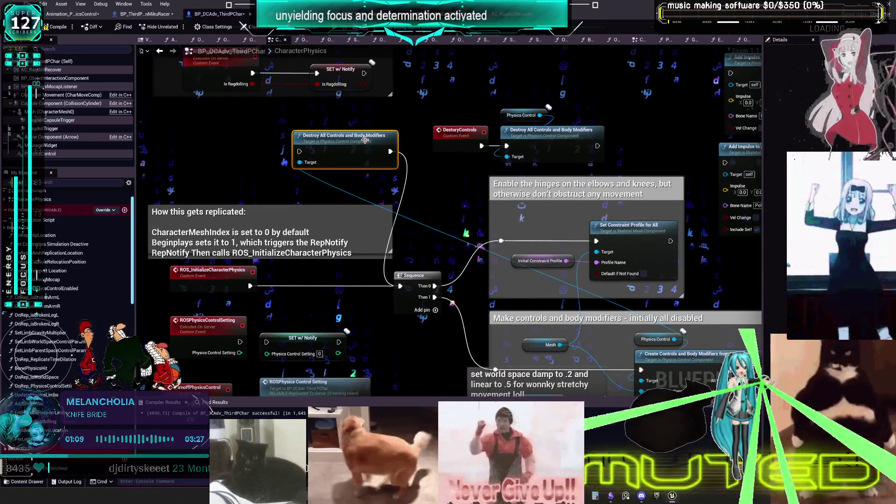
key("Delete")
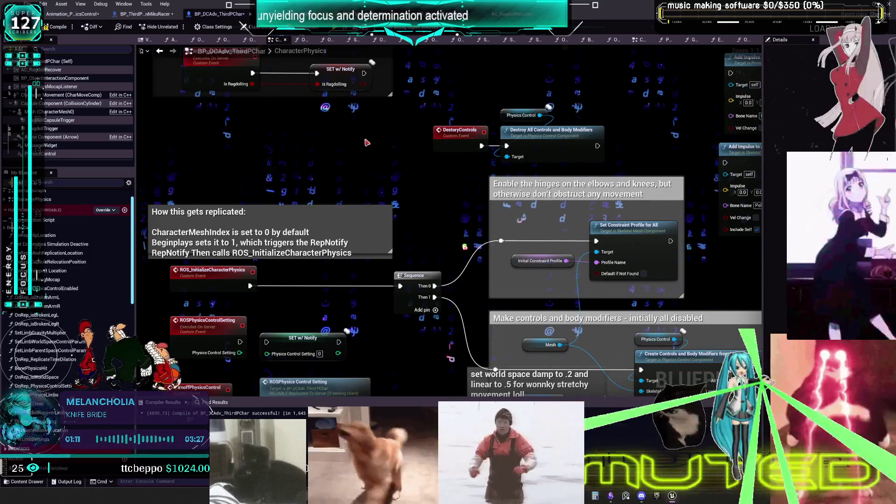
Check the DestoryControls custom event's name and return to BP_ThirdPersonMikuRacer.
double_click(459, 130)
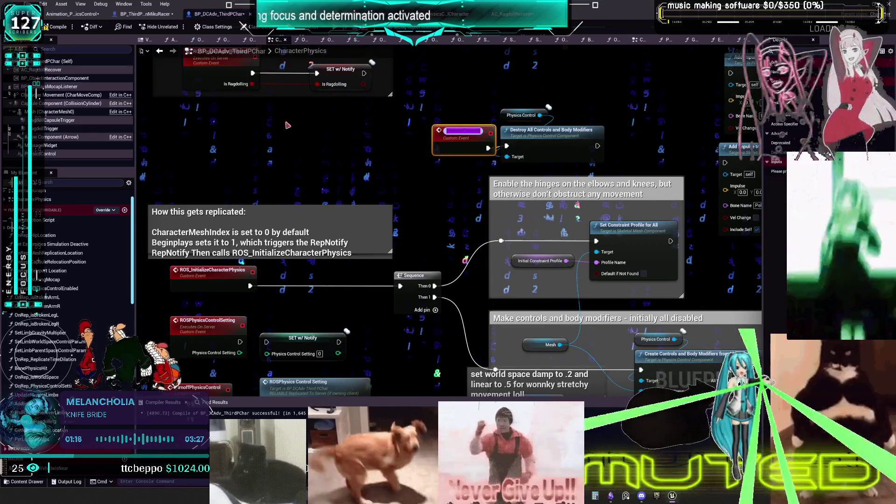
left_click(355, 121)
left_click(160, 17)
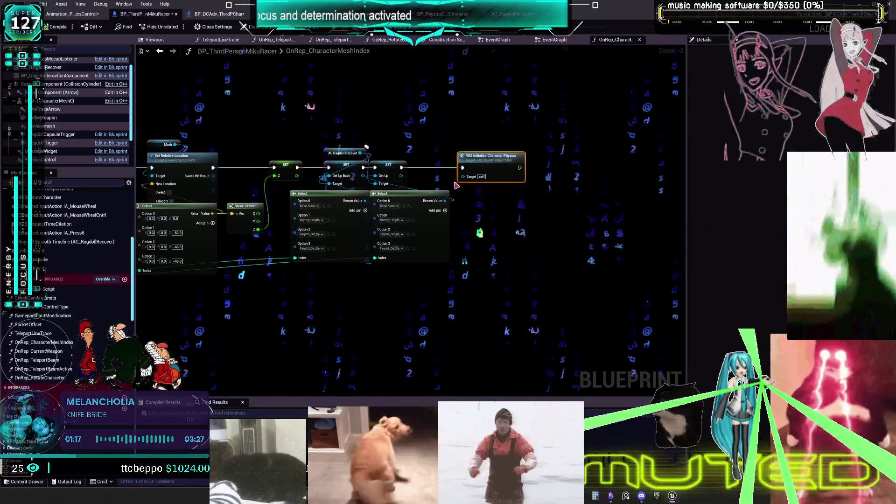
Chain SET → Destory Controls → ROS Initialize Character Physics in OnRep_CharacterMeshIndex.
right_click(442, 126)
type("destory")
key("Return")
left_click_drag(401, 167, 519, 163)
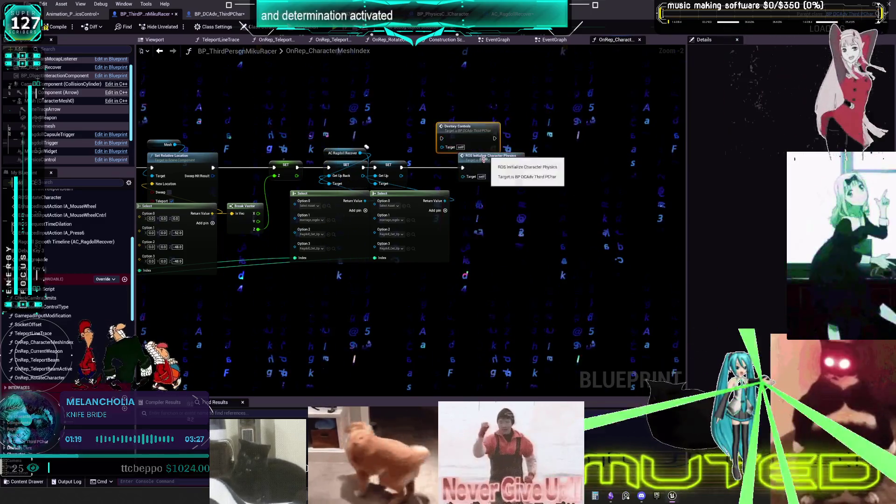
type("ros init")
key("Return")
mouse_move(402, 167)
left_mouse_down()
mouse_move(442, 138)
mouse_move(526, 172)
mouse_move(534, 144)
left_mouse_up()
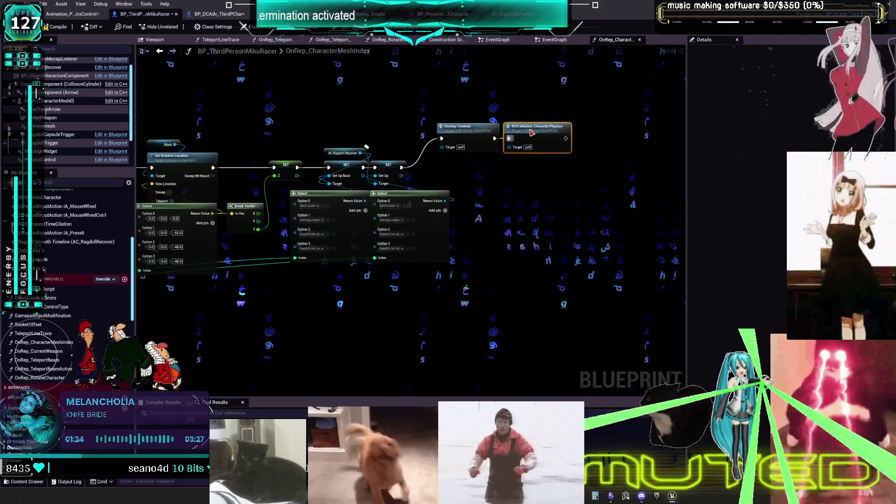
Align the Destory Controls and ROS Initialize nodes in a row and compile the Blueprint.
left_click(477, 140, "shift")
left_click_drag(476, 140, 489, 167)
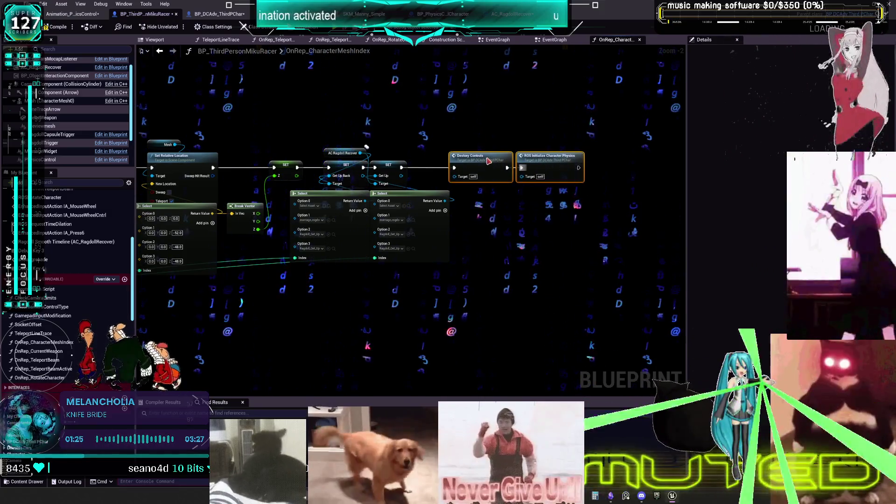
left_click(47, 27)
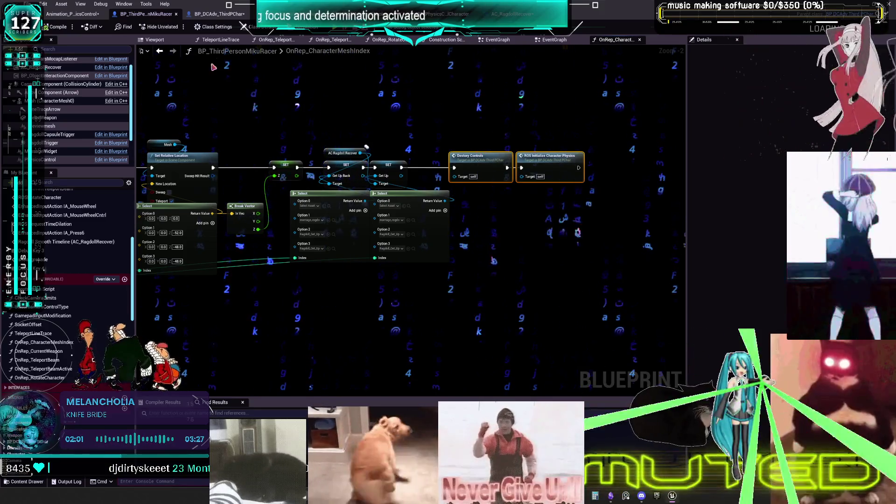
Review the control set nodes in BP_DCAdv_ThirdPChar's CharacterPhysics graph, then go to AC_RagdollRecover's EventGraph.
left_click(221, 14)
mouse_move(426, 240)
left_mouse_down()
mouse_move(154, 162)
mouse_move(114, 23)
left_mouse_up()
left_click_drag(403, 122, 395, 125)
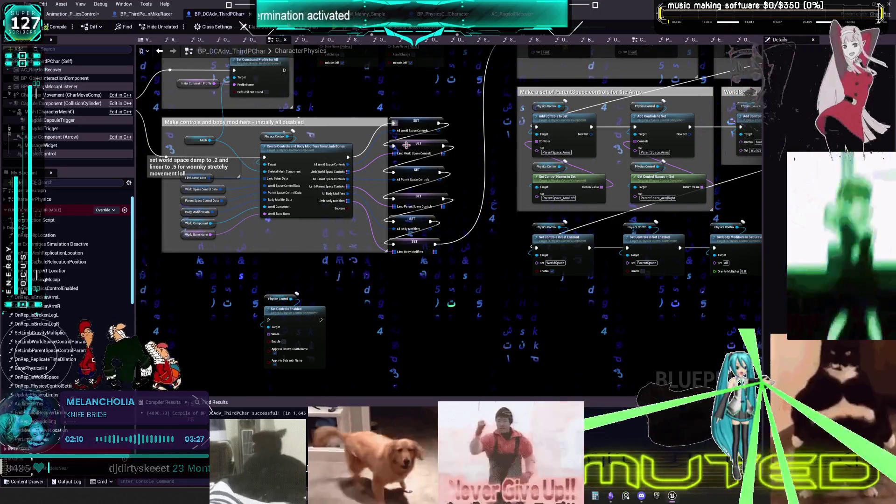
scroll(630, 295, "up", 2)
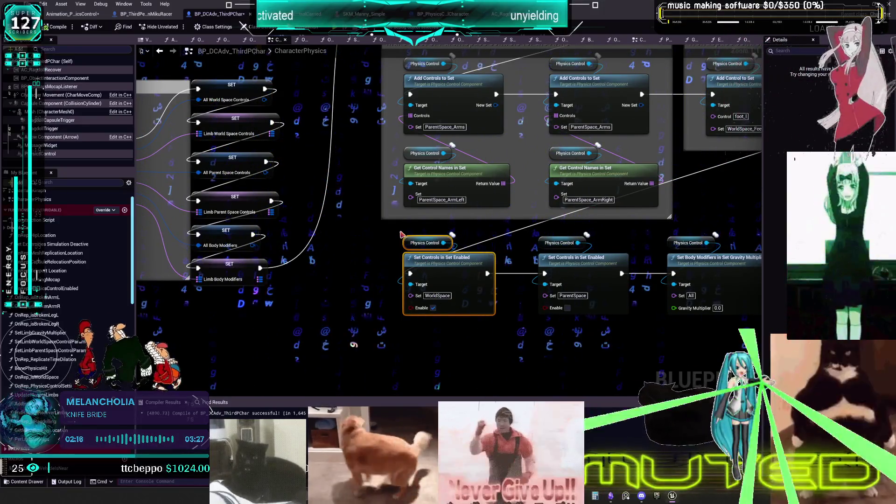
scroll(403, 235, "down", 3)
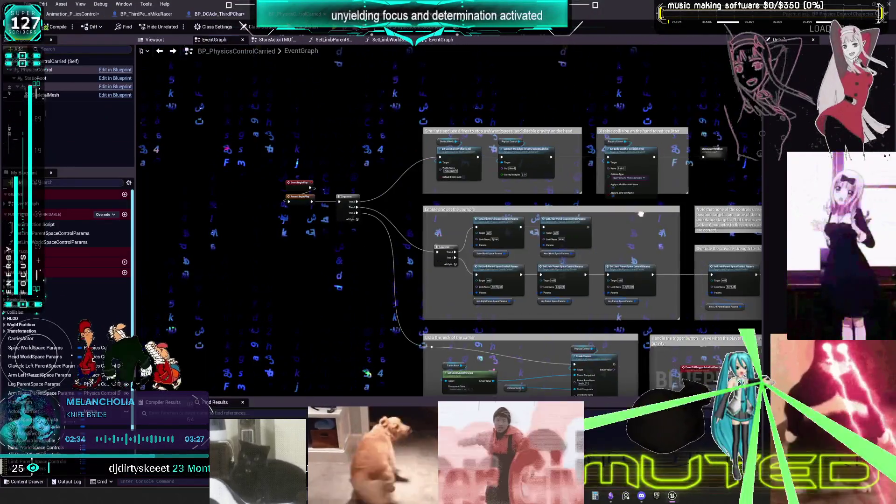
scroll(329, 206, "down", 5)
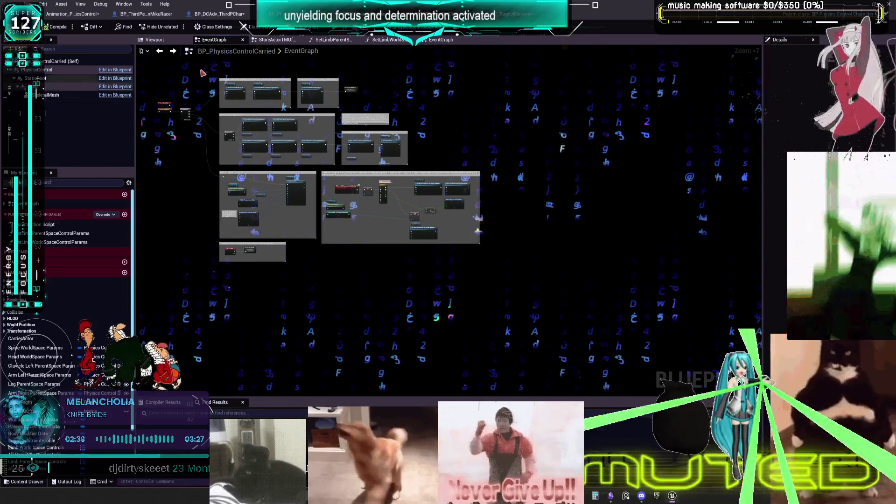
left_click(514, 13)
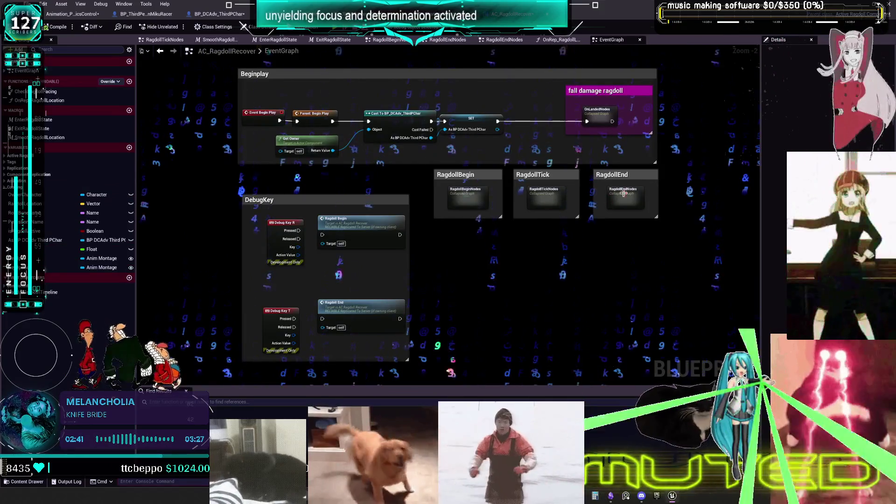
Open the collapsed RagdollEnd graph, survey its nodes, and lower the SET w/ Notify node.
double_click(623, 193)
scroll(320, 174, "up", 4)
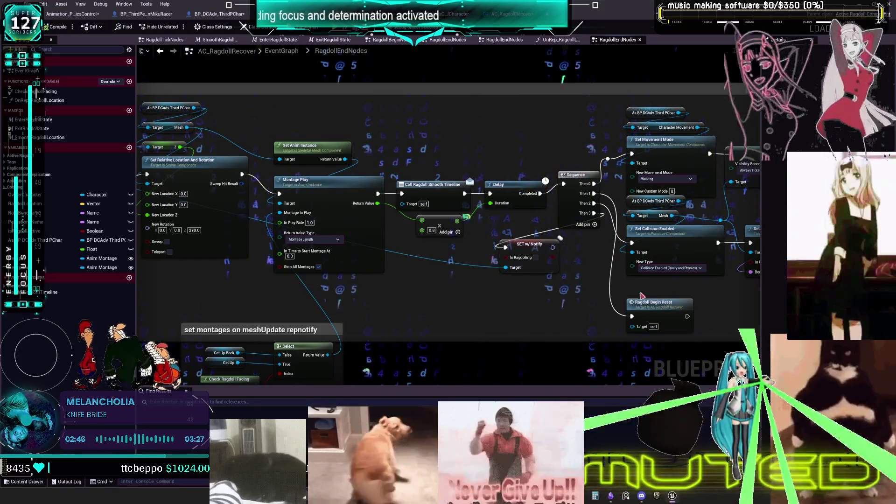
left_click_drag(494, 281, 353, 255)
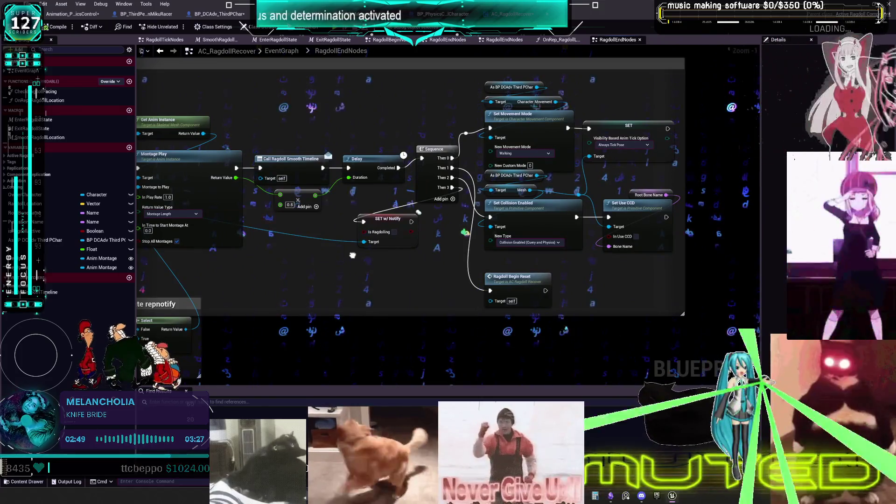
left_click_drag(353, 255, 665, 258)
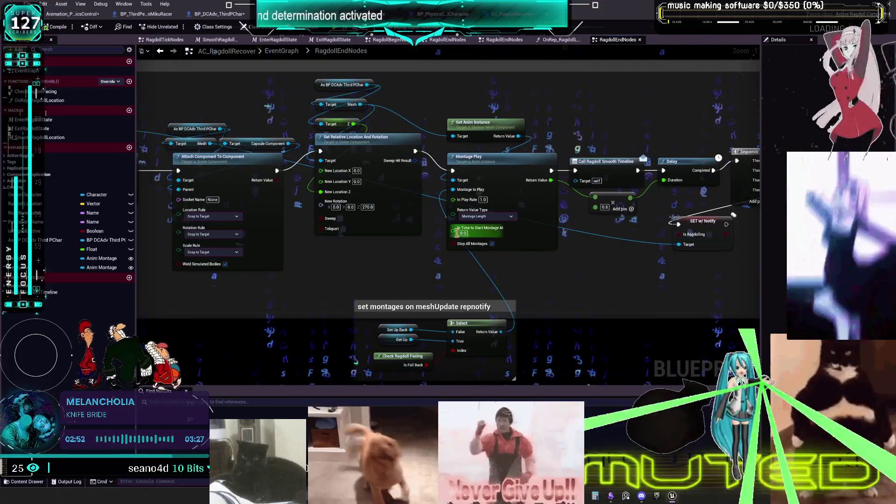
left_click_drag(345, 250, 89, 237)
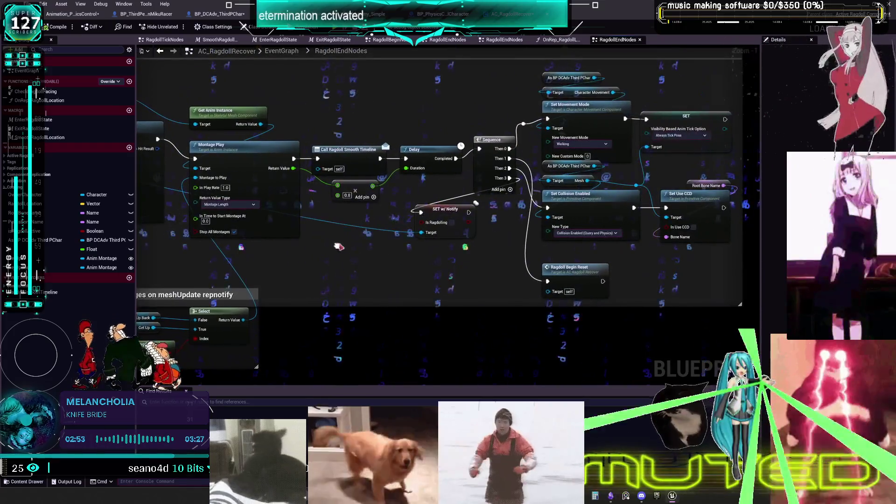
left_click_drag(449, 216, 444, 261)
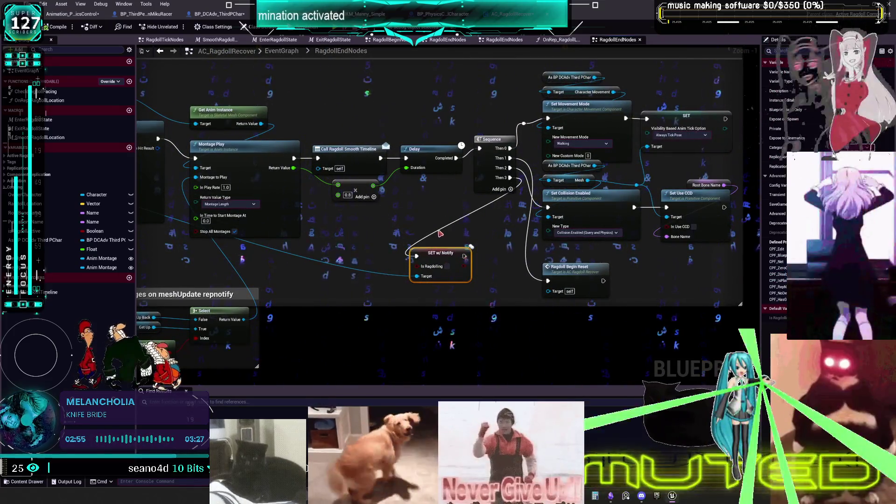
left_click_drag(425, 226, 479, 234)
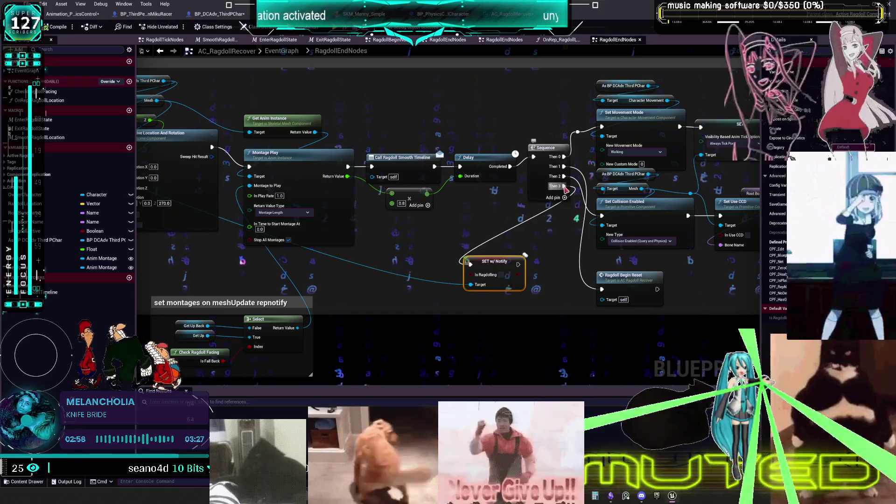
Remove Sequence's Then 3 pin, move SET w/ Notify into the RagdollEnd chain, and start a play test.
right_click(566, 188)
left_click(586, 199)
left_click_drag(468, 228, 486, 230)
mouse_move(512, 262)
left_mouse_down()
mouse_move(221, 263)
mouse_move(240, 261)
left_mouse_up()
left_click_drag(286, 241, 496, 260)
left_click_drag(501, 169, 510, 177)
left_click(453, 157)
left_click_drag(448, 281, 578, 271)
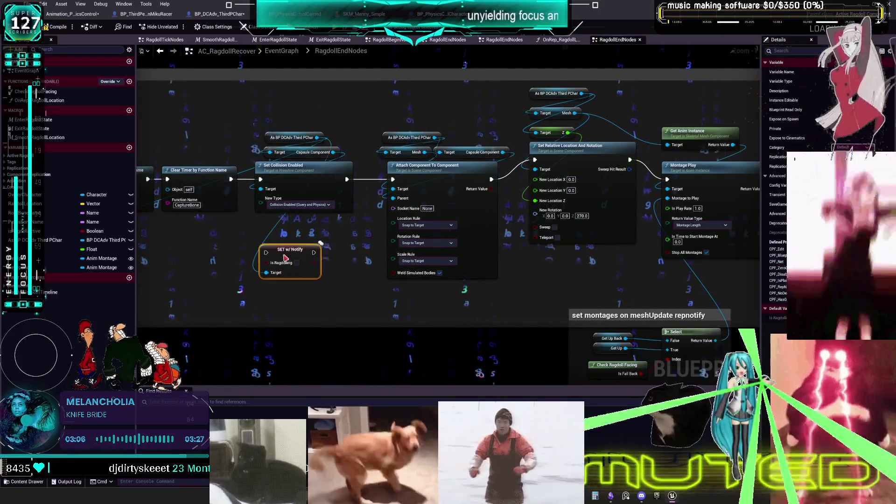
left_click_drag(316, 243, 547, 260)
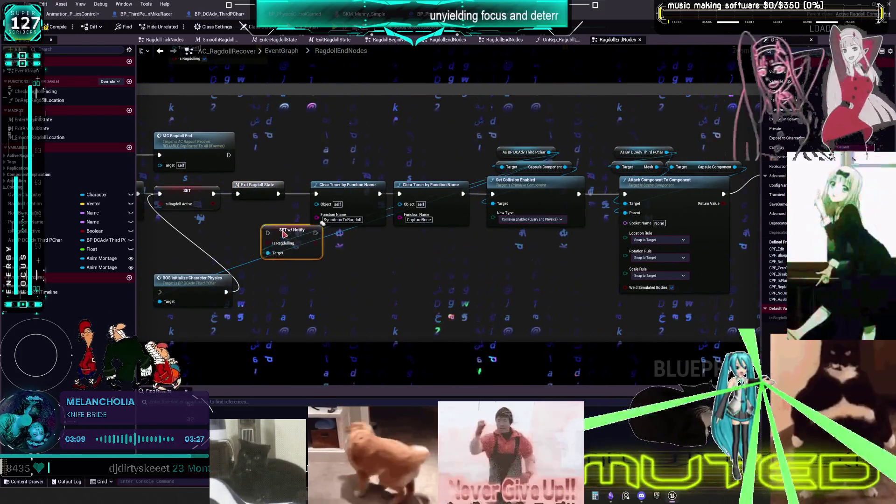
left_click_drag(279, 214, 461, 239)
scroll(461, 239, "up", 1)
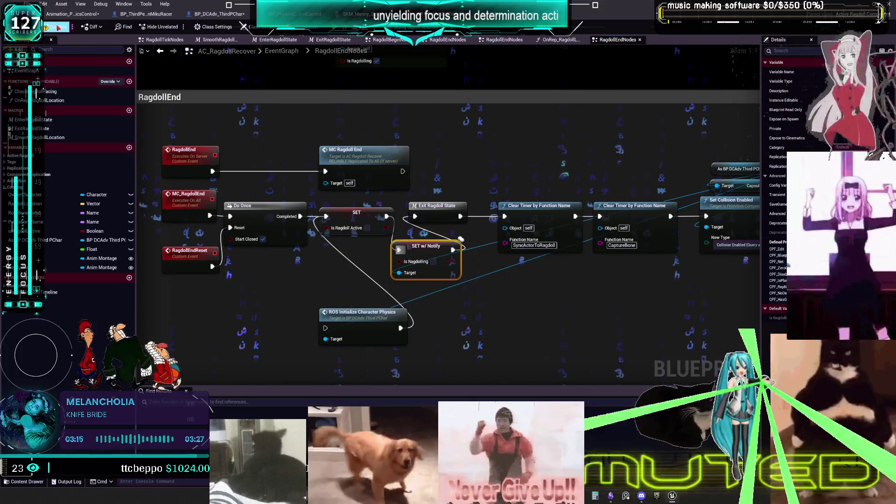
key("alt+Tab")
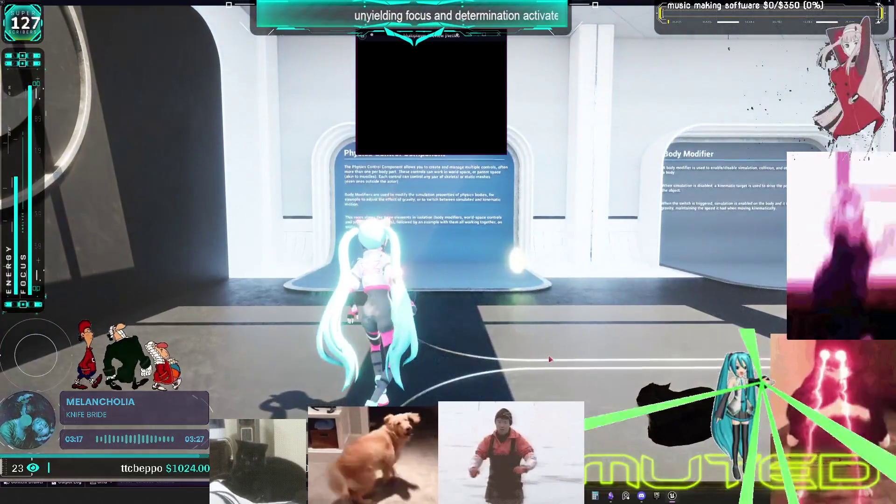
Walk the Miku character forward with W until she ragdolls on the floor, then stop the test.
key("w")
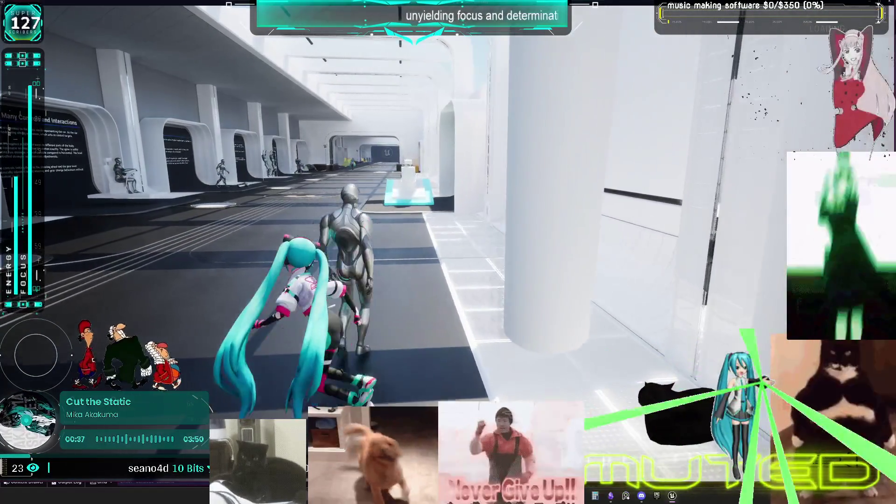
key("w")
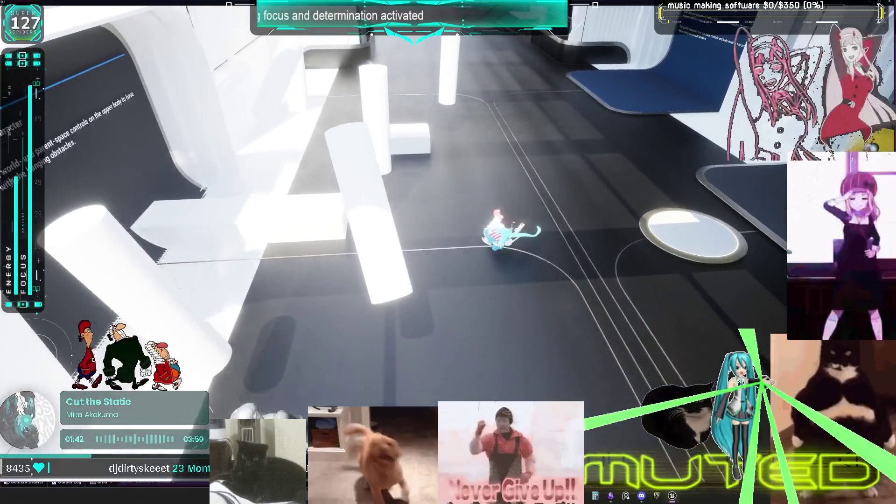
key("Escape")
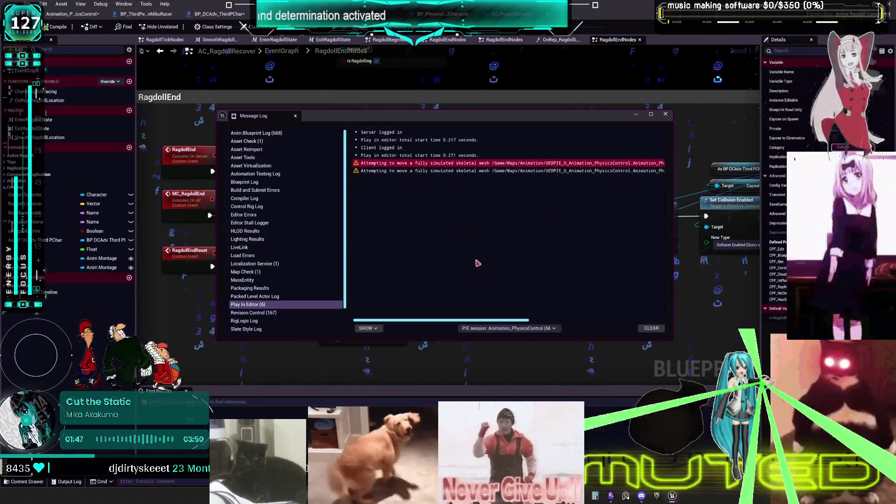
Read the fully simulated skeletal mesh warnings in the Message Log and close it.
left_click_drag(494, 319, 685, 324)
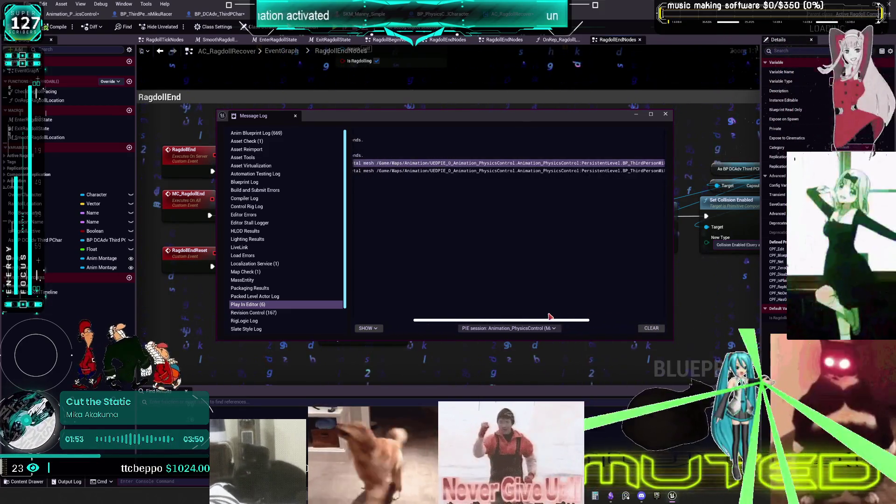
left_click_drag(550, 319, 696, 321)
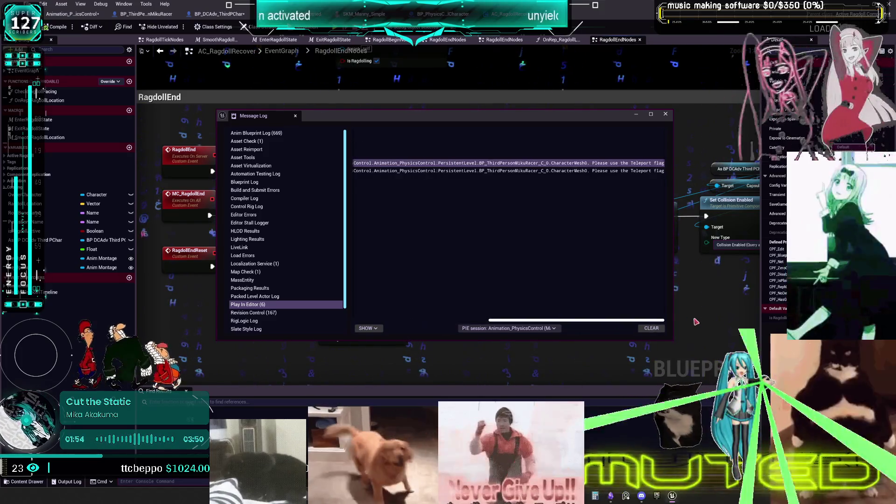
left_click(394, 317)
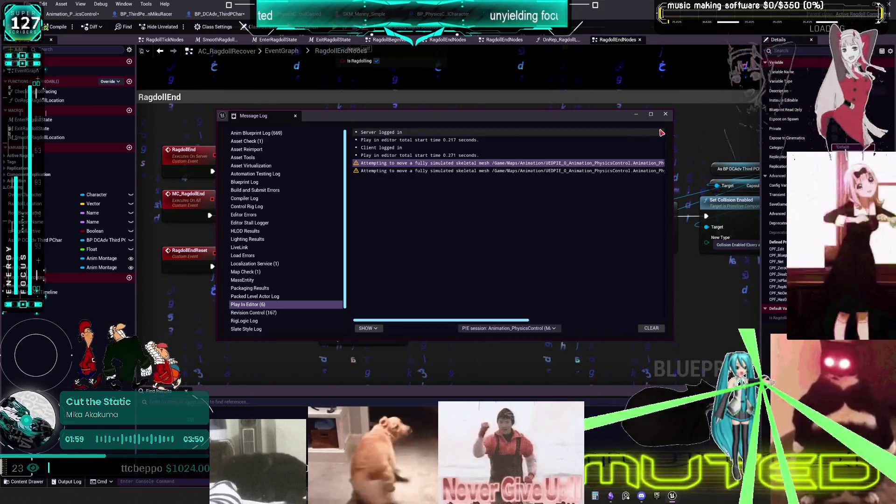
left_click(665, 114)
Pan the RagdollEnd graph to Exit Ragdoll State, Clear Timer, Set Collision Enabled and Attach nodes.
scroll(143, 286, "up", 2)
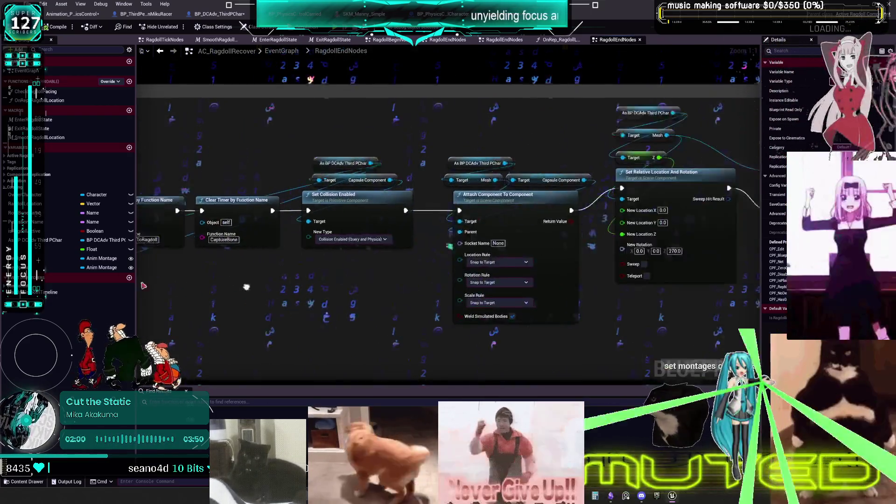
left_click_drag(247, 287, 145, 284)
mouse_move(610, 308)
left_mouse_down()
mouse_move(420, 290)
mouse_move(488, 260)
mouse_move(573, 299)
left_mouse_up()
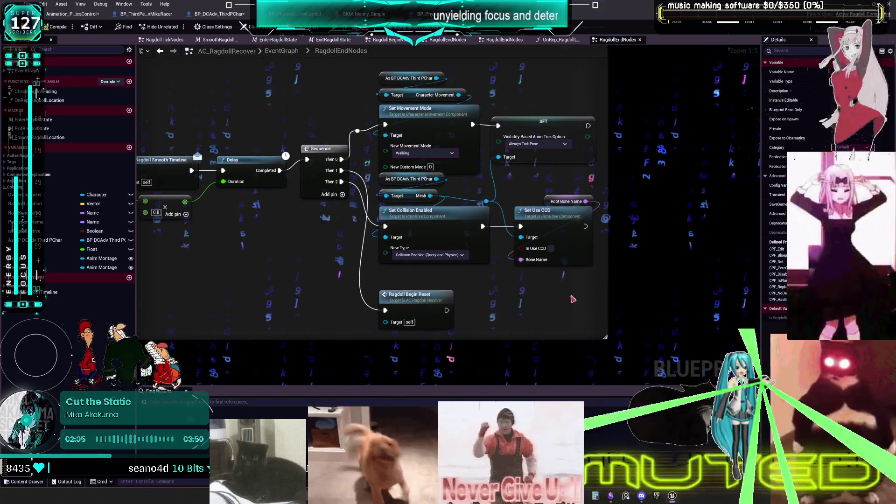
left_click_drag(233, 269, 445, 275)
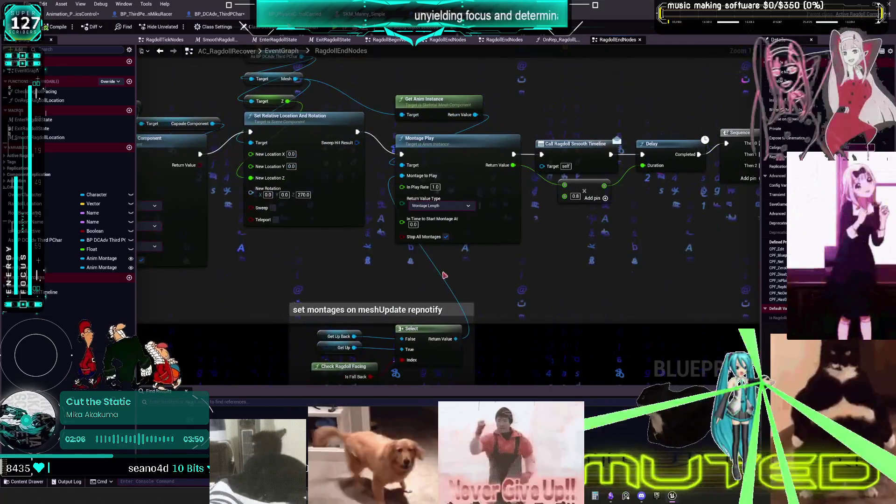
left_click_drag(289, 278, 584, 267)
left_click_drag(443, 262, 502, 255)
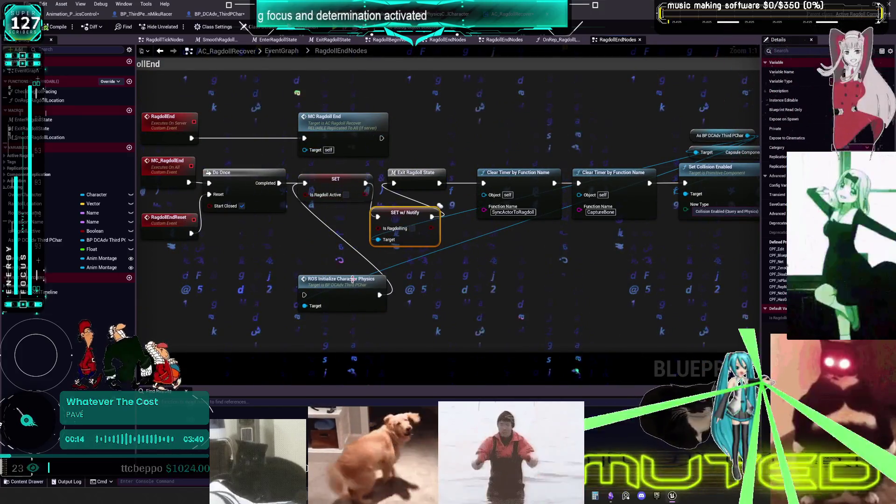
Move ROS Initialize Character Physics up into the RagdollEnd chain and jump to Ragdoll Begin Reset's definition.
left_click_drag(354, 286, 461, 123)
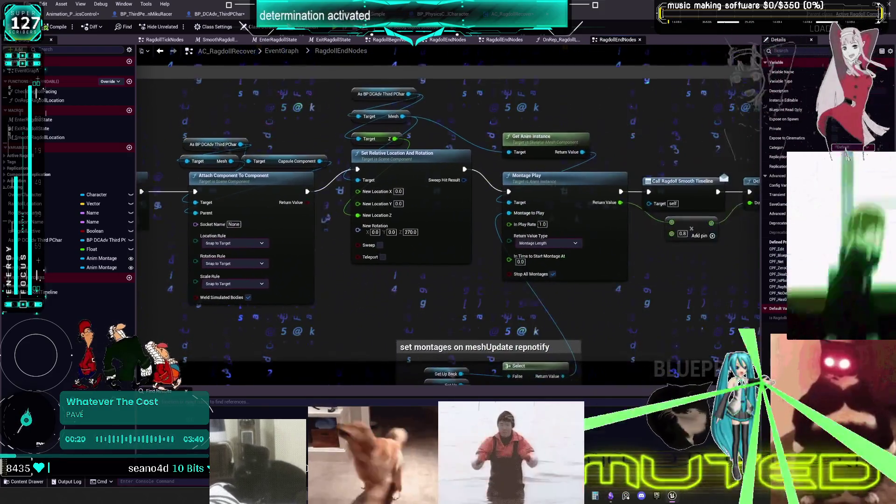
left_click_drag(747, 251, 311, 232)
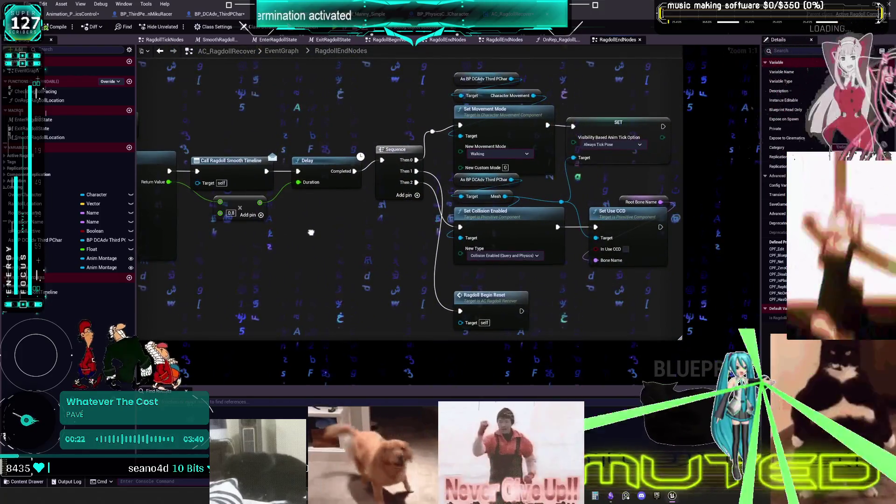
double_click(500, 300)
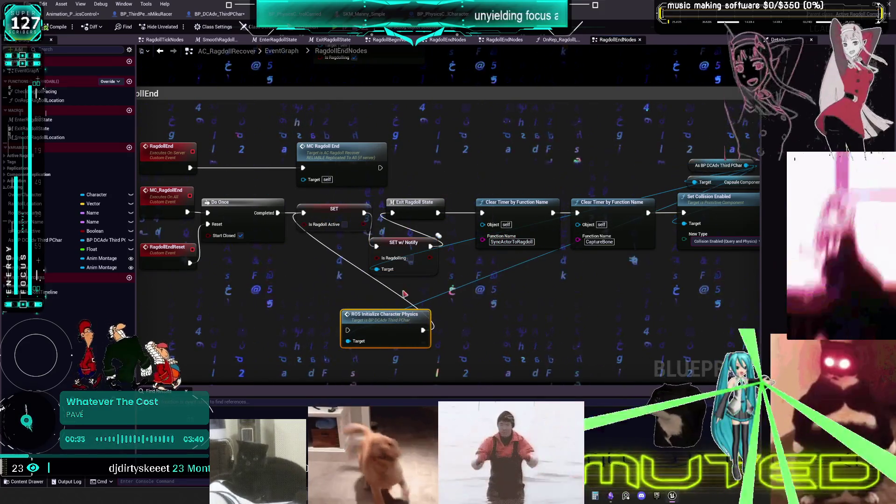
left_click_drag(333, 278, 350, 266)
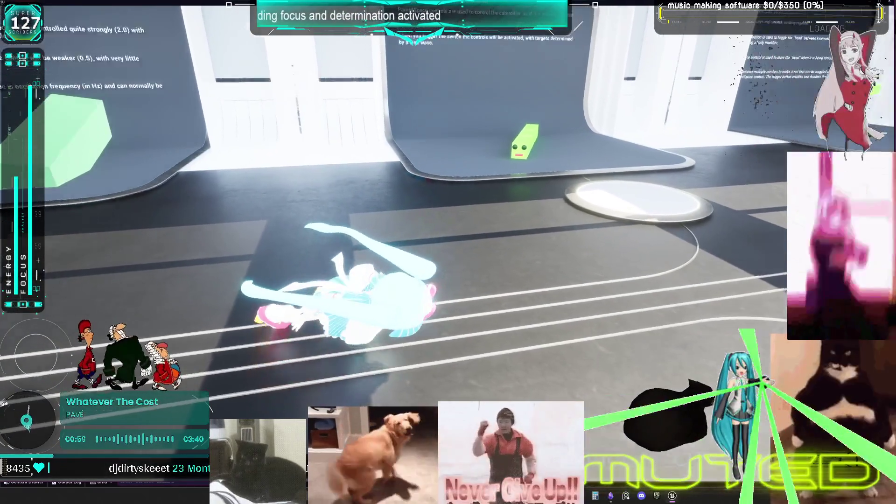
End the play test, close the Message Log, and place ROS Initialize Character Physics beside SET w/ Notify.
key("alt+Tab")
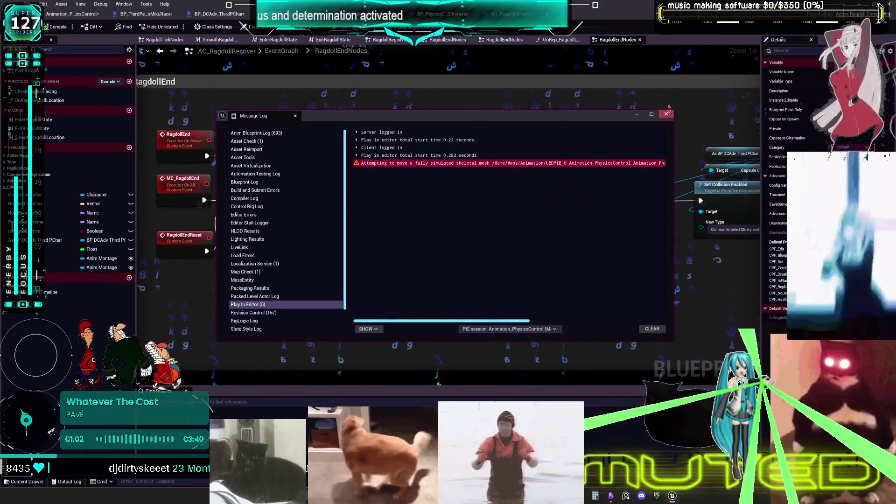
key("Escape")
left_click_drag(402, 302, 429, 246)
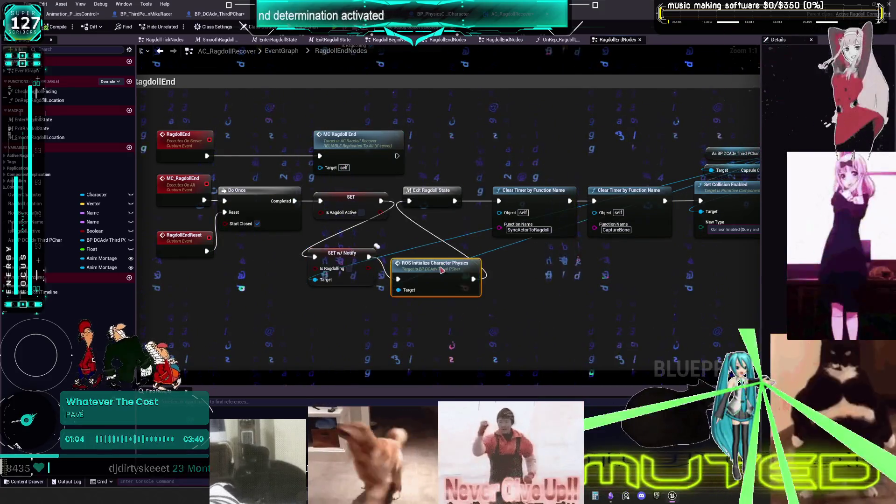
left_click(70, 13)
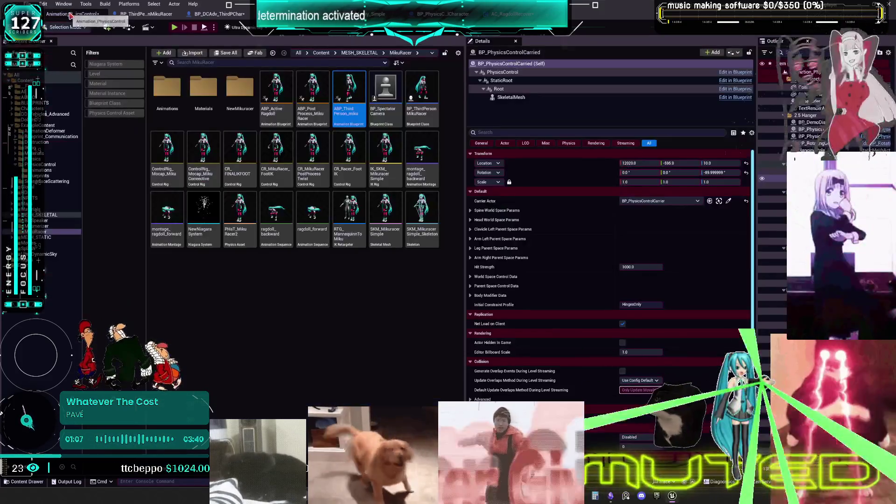
Open APB_3rd_MezMiku from the Mesmerizer folder and inspect ABP_ActiveRagdoll's Bones to Copy list.
left_click(45, 226)
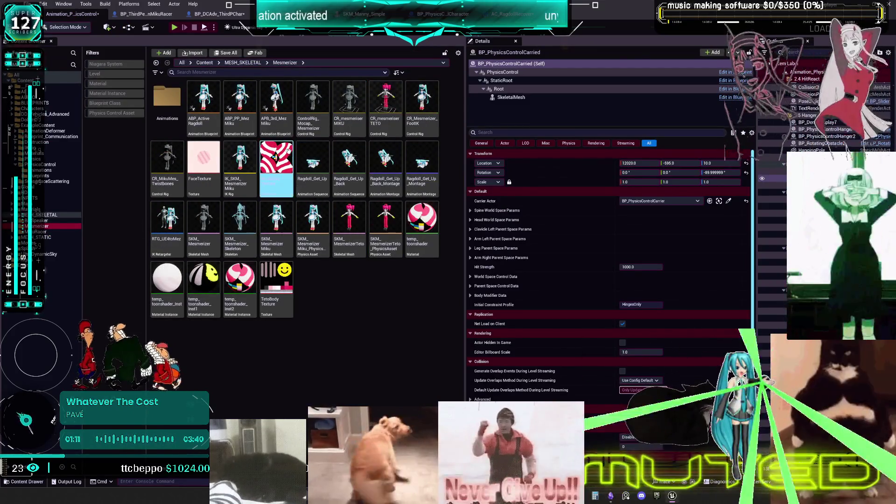
left_click(275, 117)
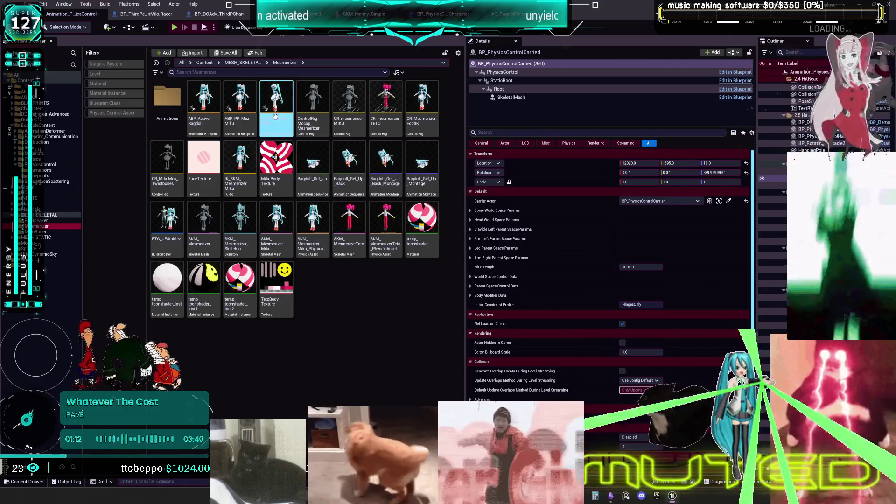
double_click(275, 116)
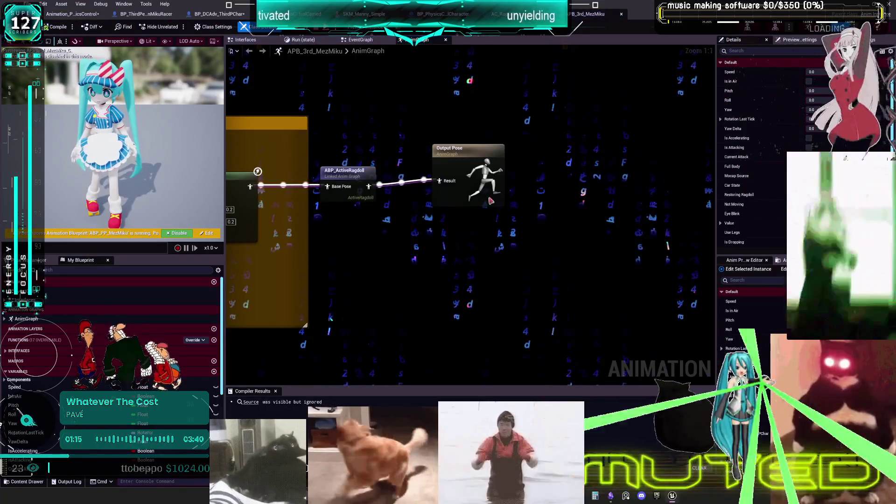
left_click(348, 172)
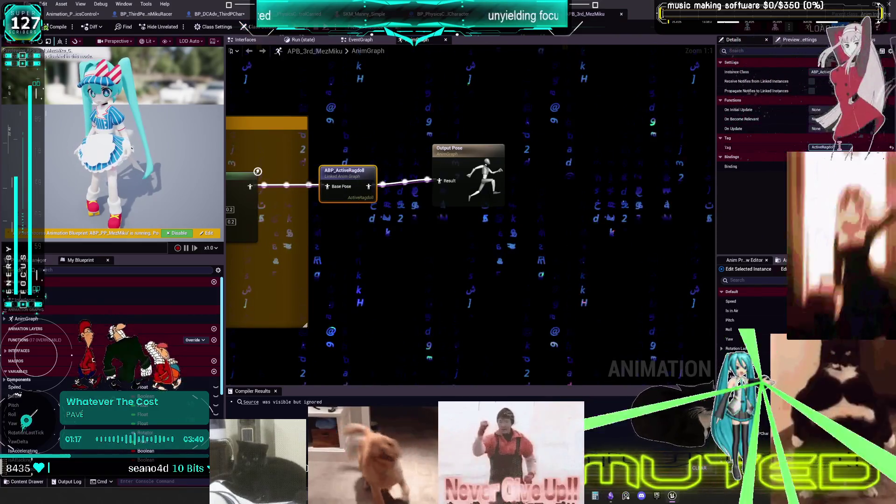
left_click_drag(314, 177, 528, 180)
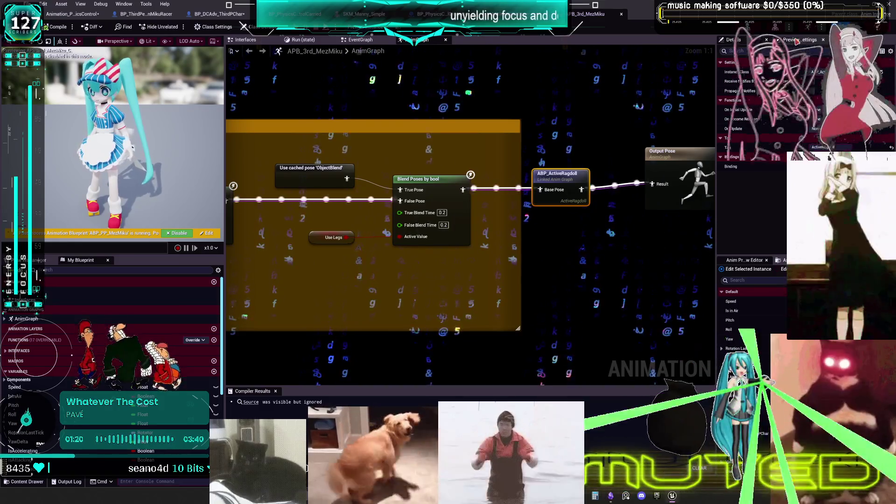
double_click(566, 180)
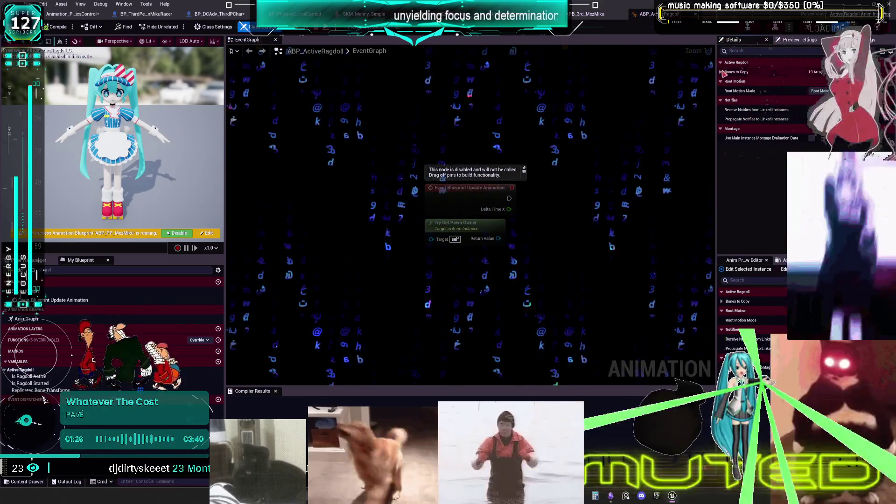
left_click(722, 72)
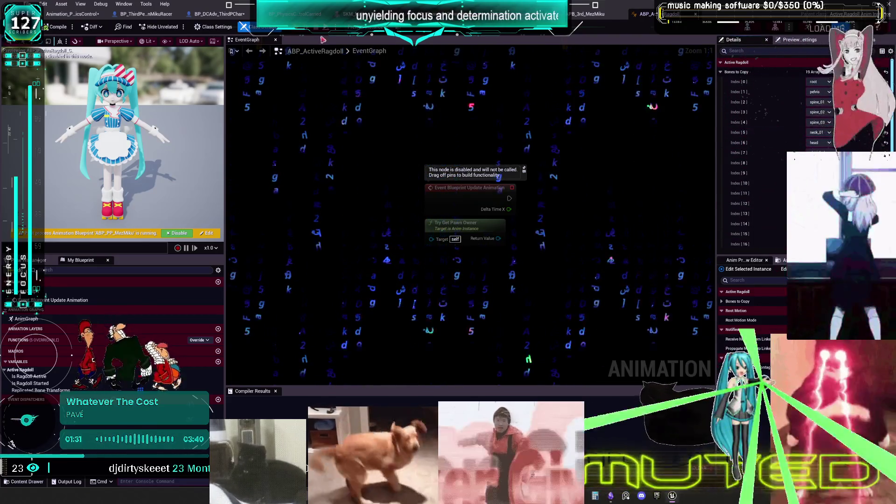
Check the MezMiku AnimGraph and physics control EventGraph, then open the SKM_Mezme PhysicsAsset editor.
left_click(589, 13)
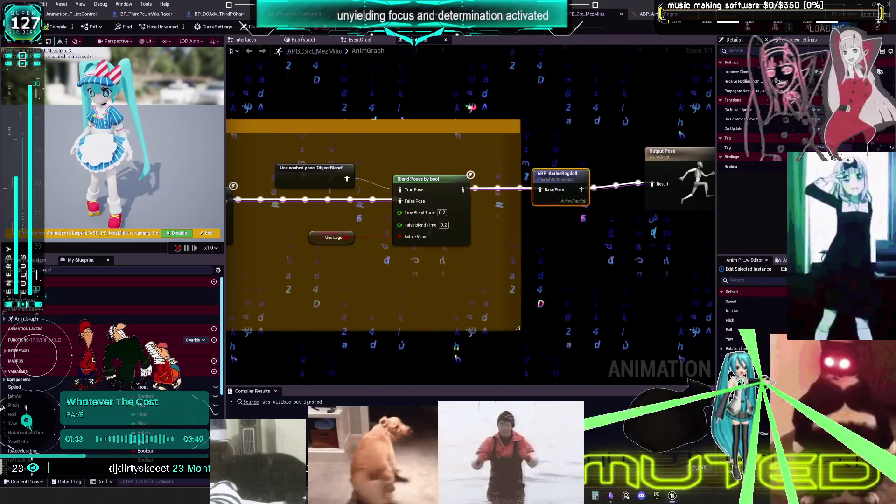
left_click(645, 13)
left_click(295, 14)
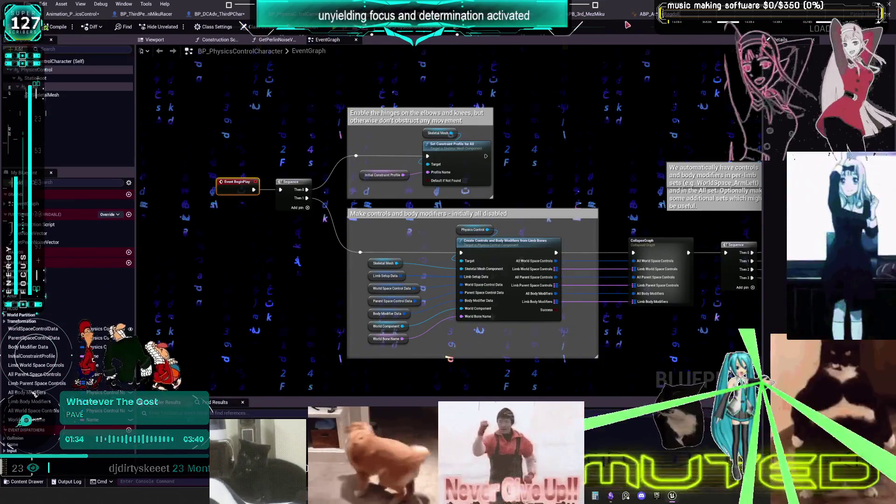
left_click(598, 14)
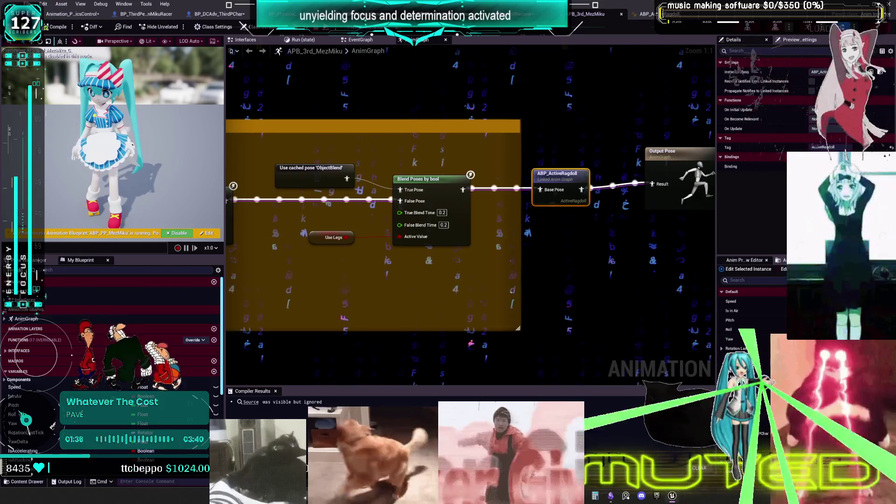
left_click(738, 14)
left_click(57, 69)
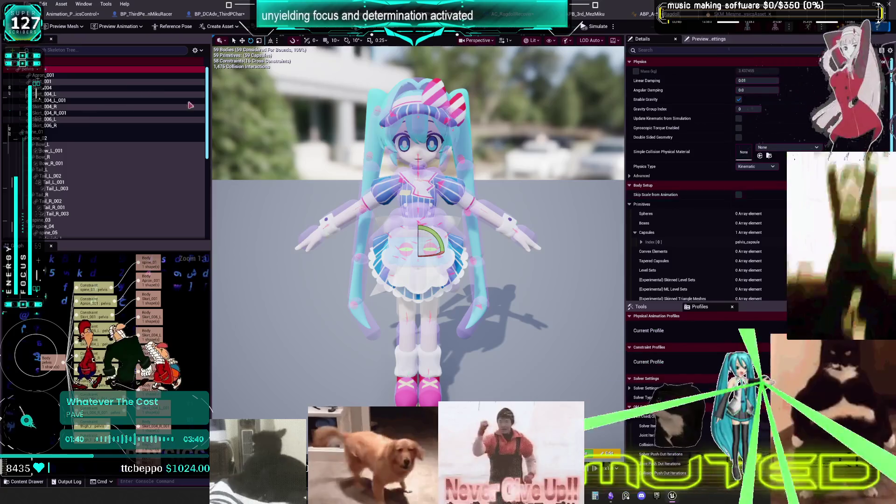
left_click(61, 77)
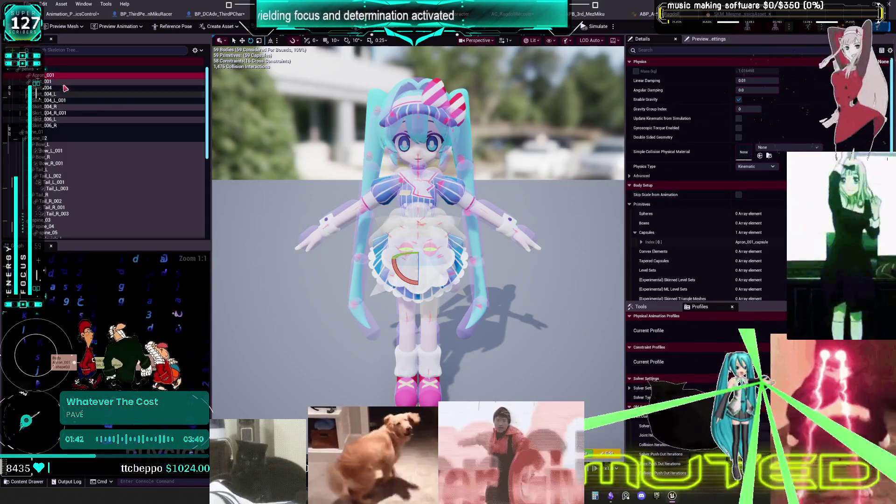
left_click(54, 126, "shift")
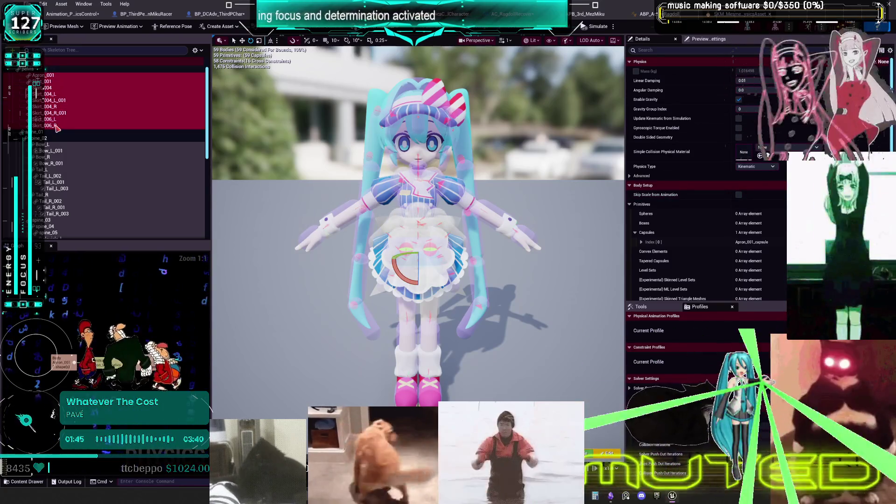
left_click(770, 168)
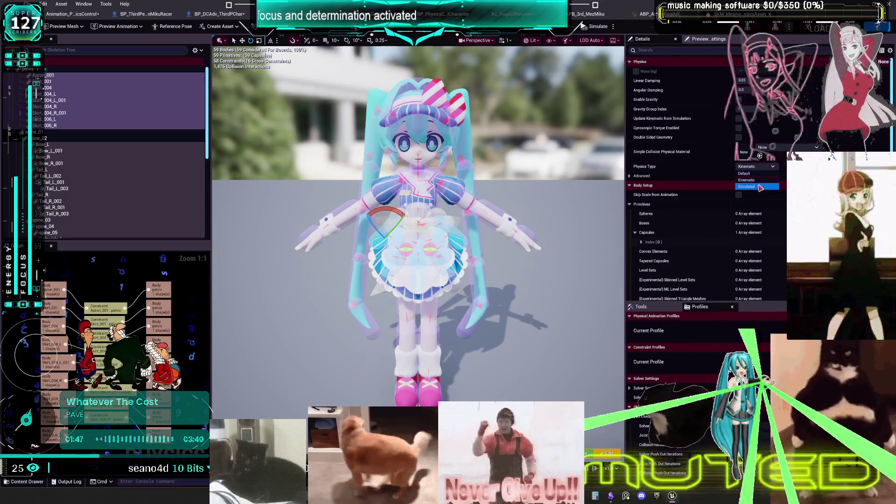
left_click(44, 133)
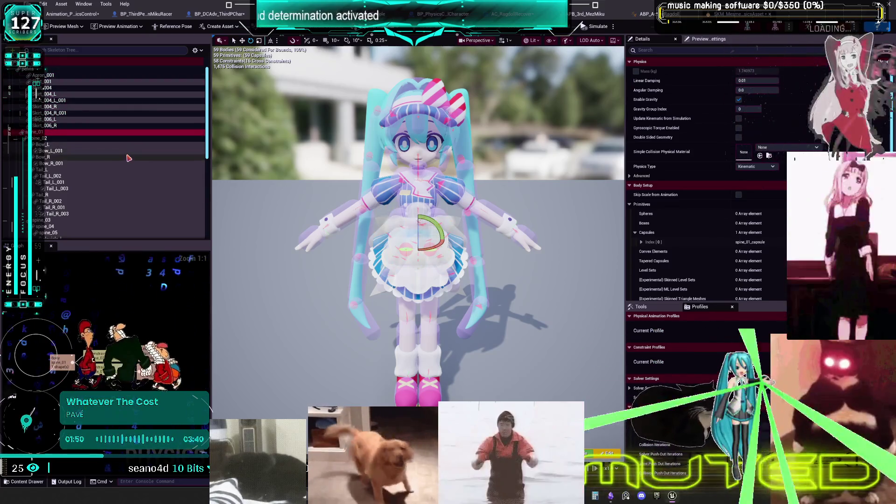
scroll(128, 158, "down", 3)
scroll(129, 161, "down", 10)
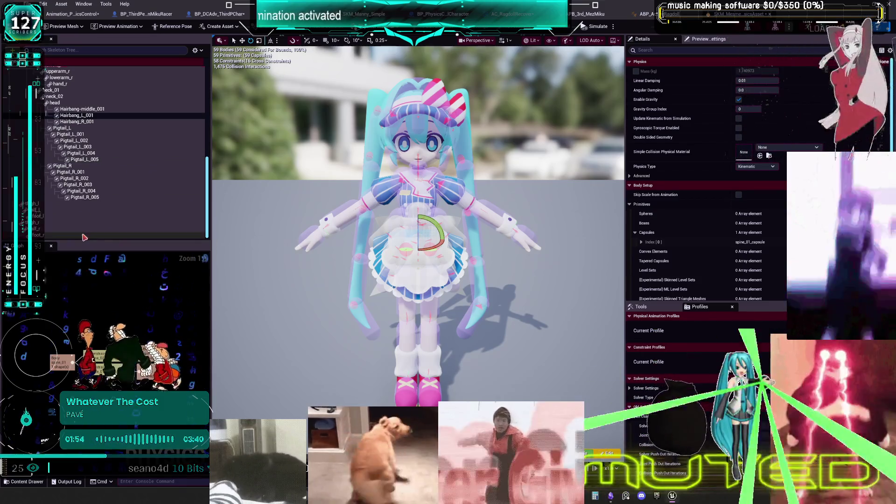
key("ctrl+a")
left_click(757, 166)
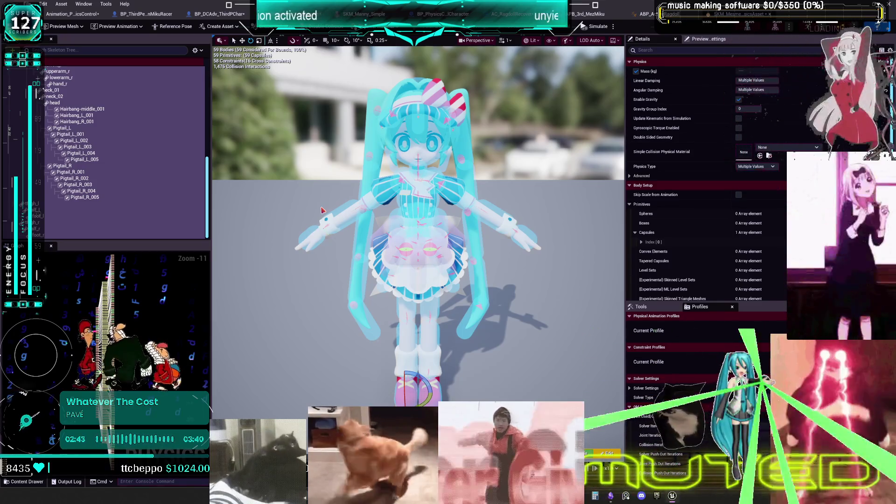
Select the hairbang, pigtail, tail and Bow_L/Bow_R bodies in the Skeleton Tree.
left_click(76, 116)
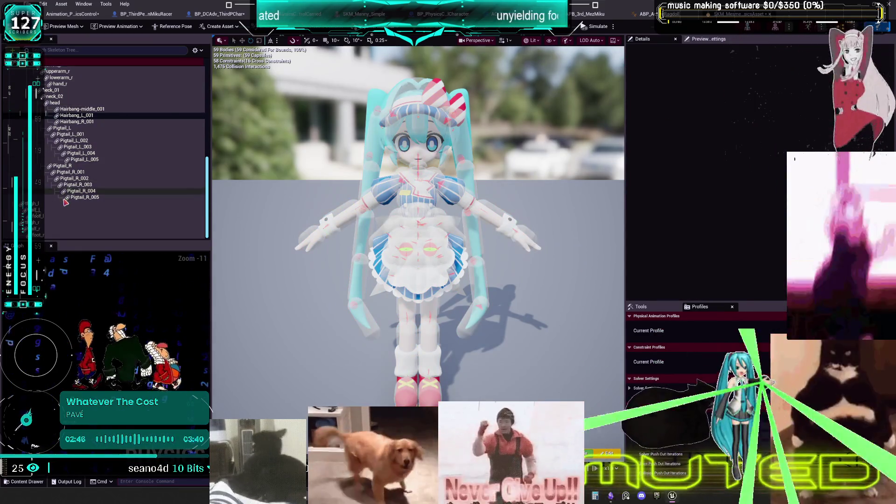
left_click(84, 197)
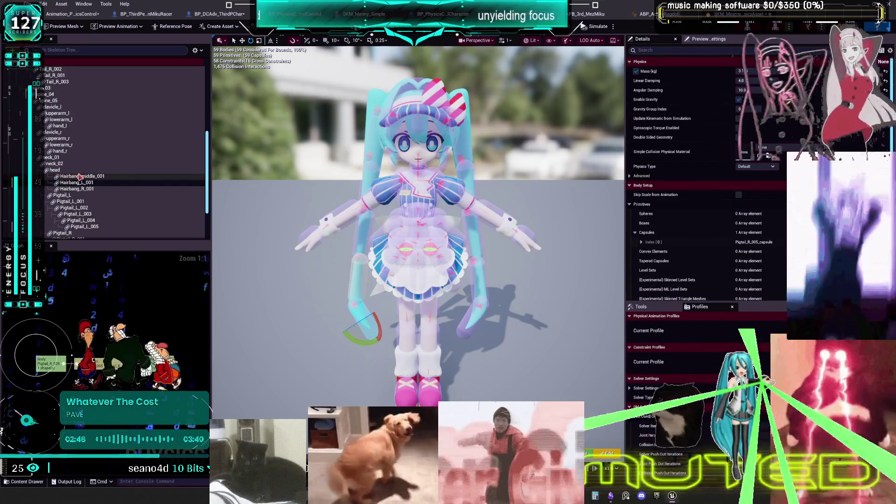
left_click(84, 143, "shift")
scroll(111, 168, "up", 4)
scroll(112, 168, "up", 5)
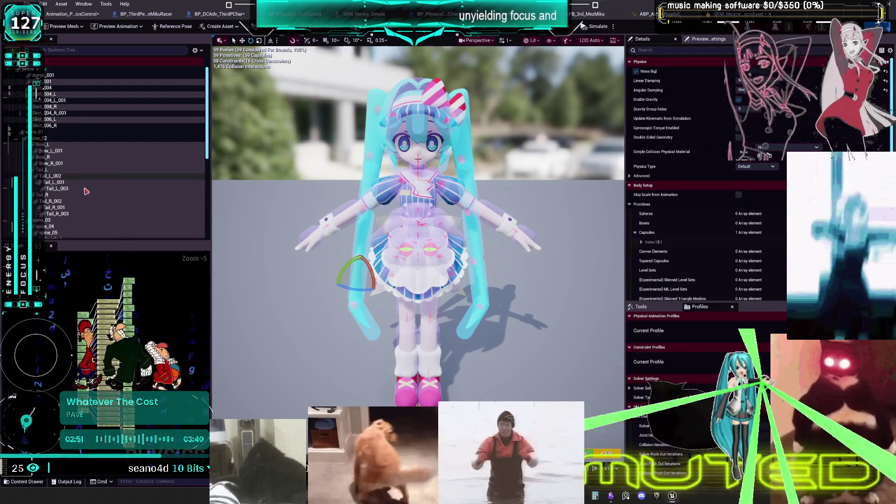
left_click(65, 213, "ctrl")
left_click(61, 208, "ctrl")
left_click(60, 201, "ctrl")
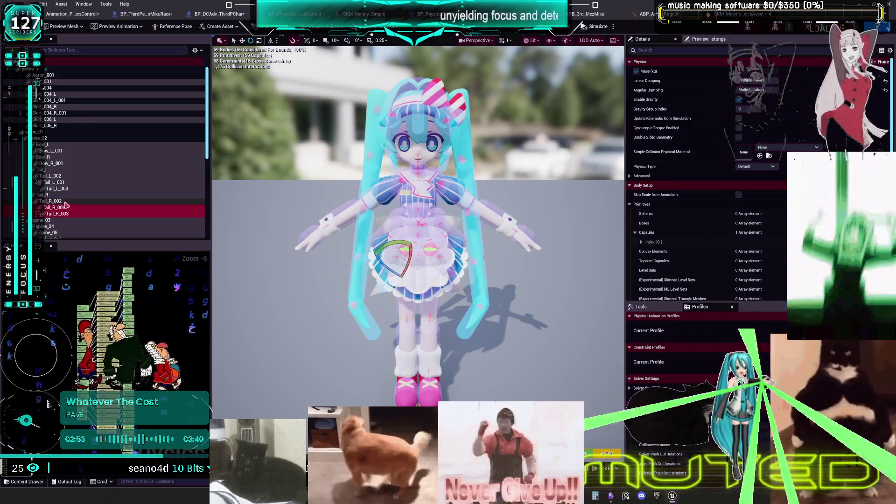
left_click(63, 188, "ctrl")
left_click(66, 182, "ctrl")
left_click(56, 176, "ctrl")
left_click(56, 163, "ctrl")
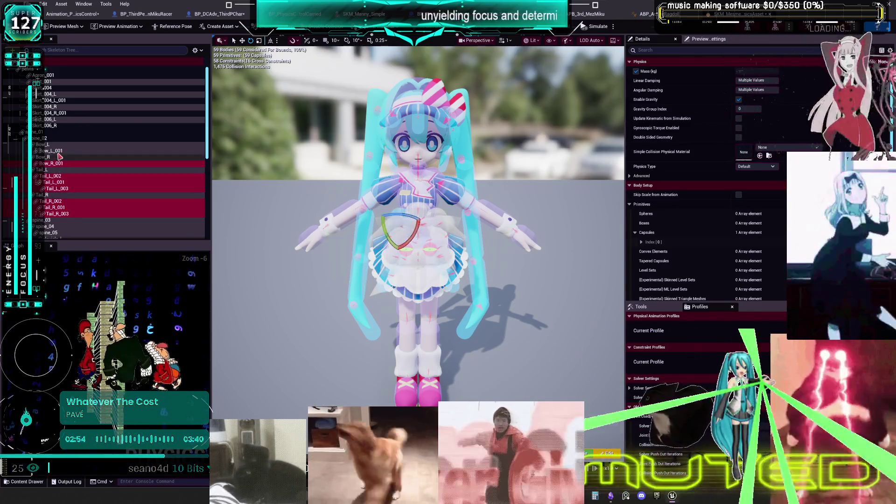
left_click(56, 151, "ctrl")
Set the selected bodies' Physics Type to Simulated and return to the level editor.
left_click(767, 167)
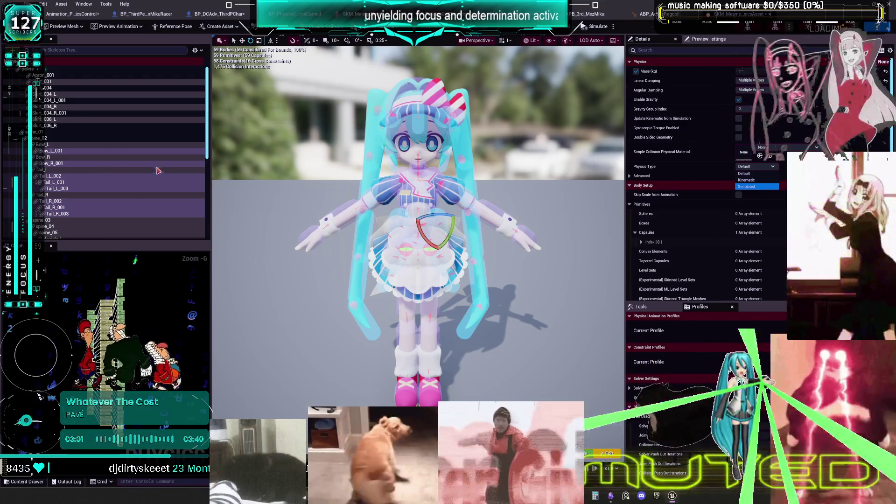
scroll(95, 182, "down", 5)
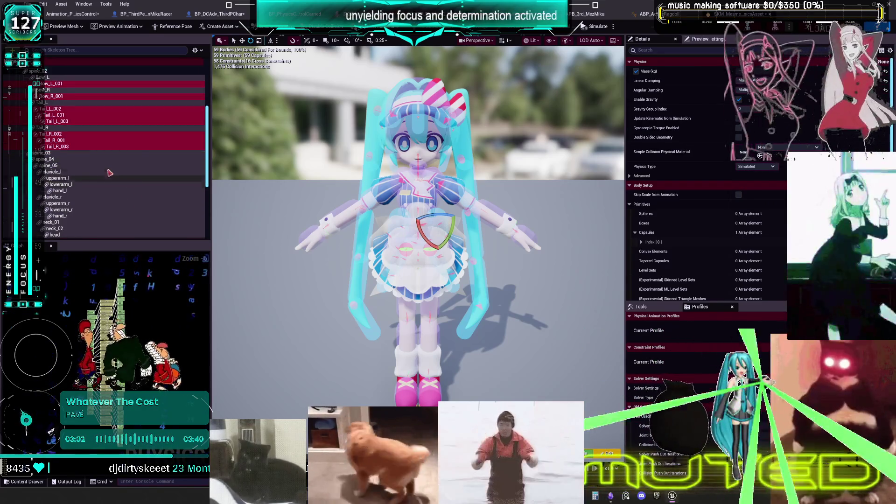
scroll(127, 182, "down", 5)
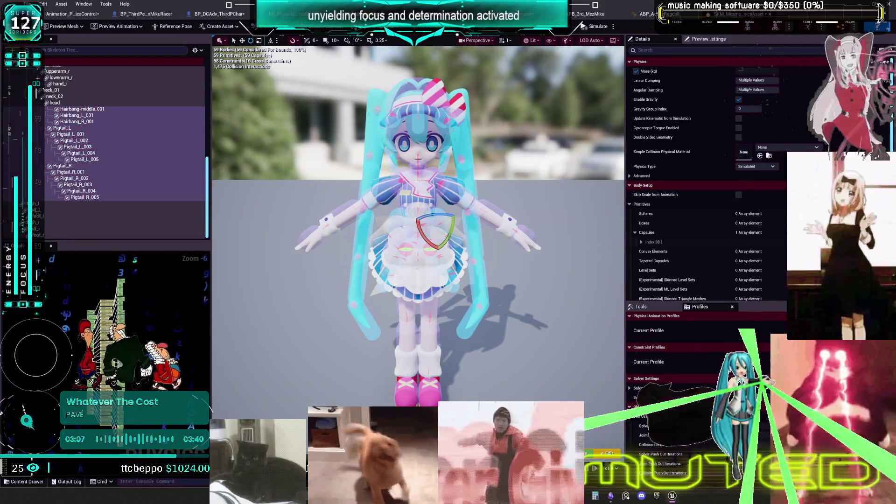
key("alt+Tab")
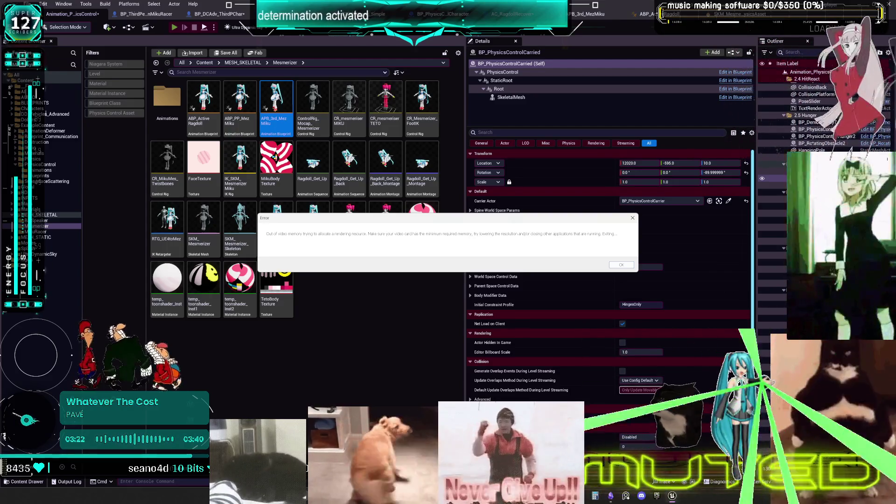
Dismiss the out-of-video-memory and paging-file error messages, bringing up the Epic Games launcher.
left_click(622, 265)
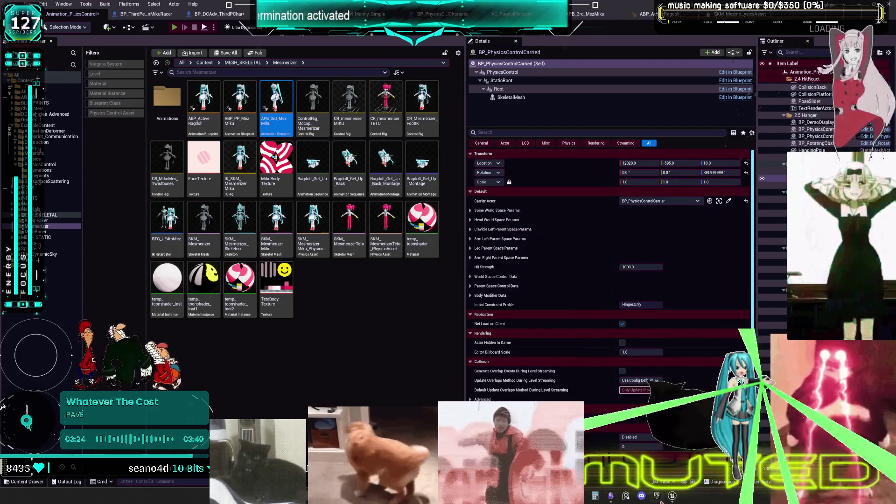
left_click(657, 495)
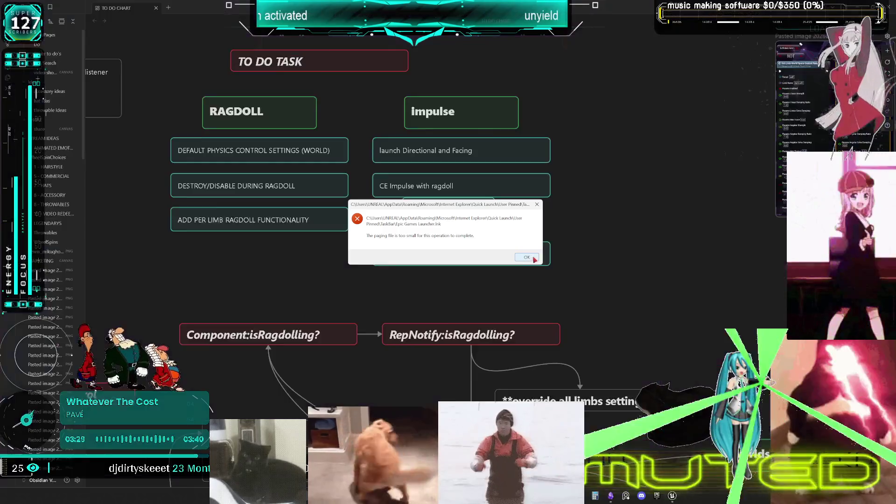
left_click(527, 257)
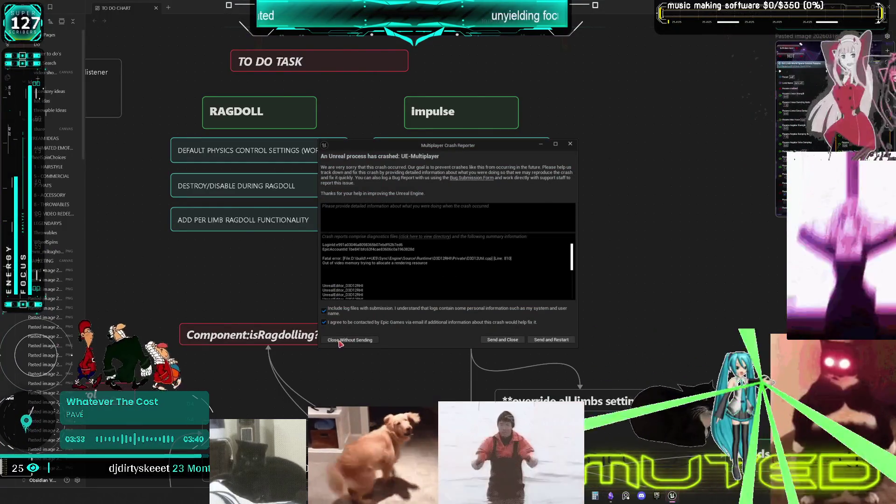
Close the crash report without sending and launch the ContentExamples57 project from the launcher.
left_click(339, 341)
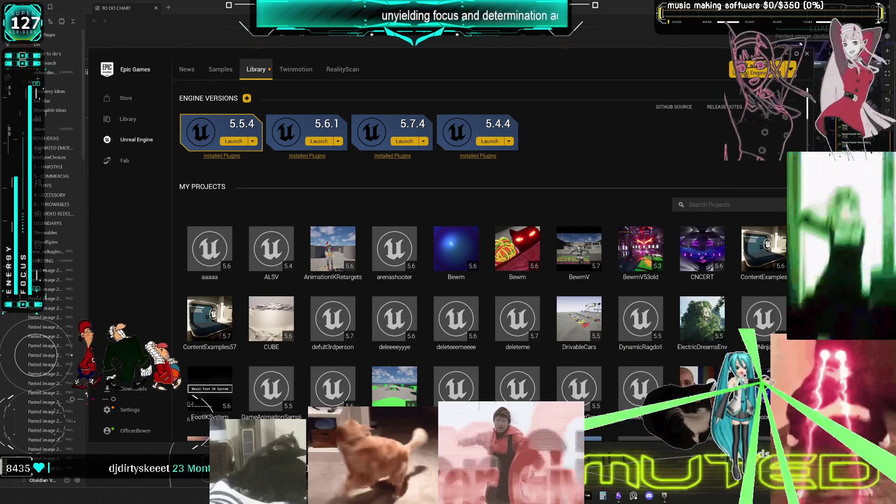
left_click(210, 322)
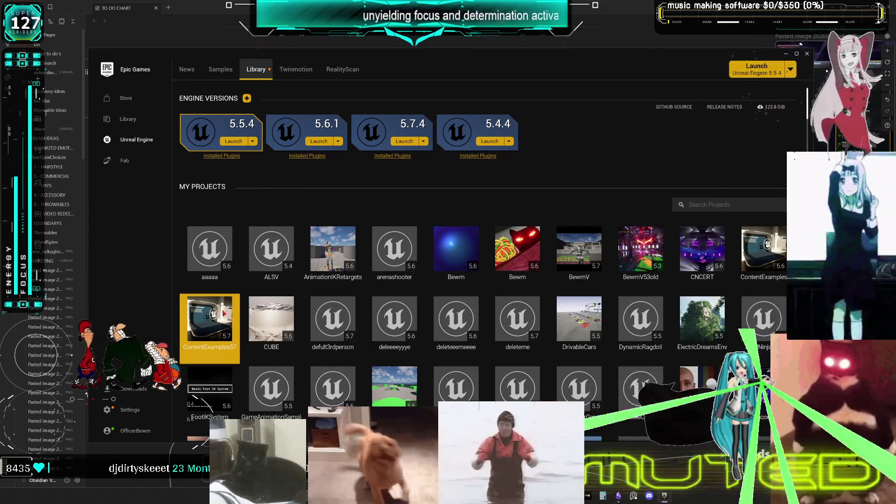
double_click(224, 312)
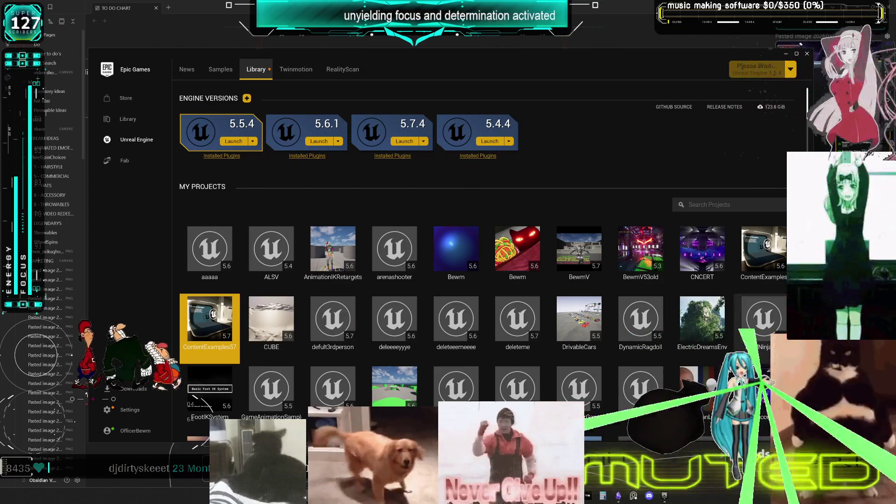